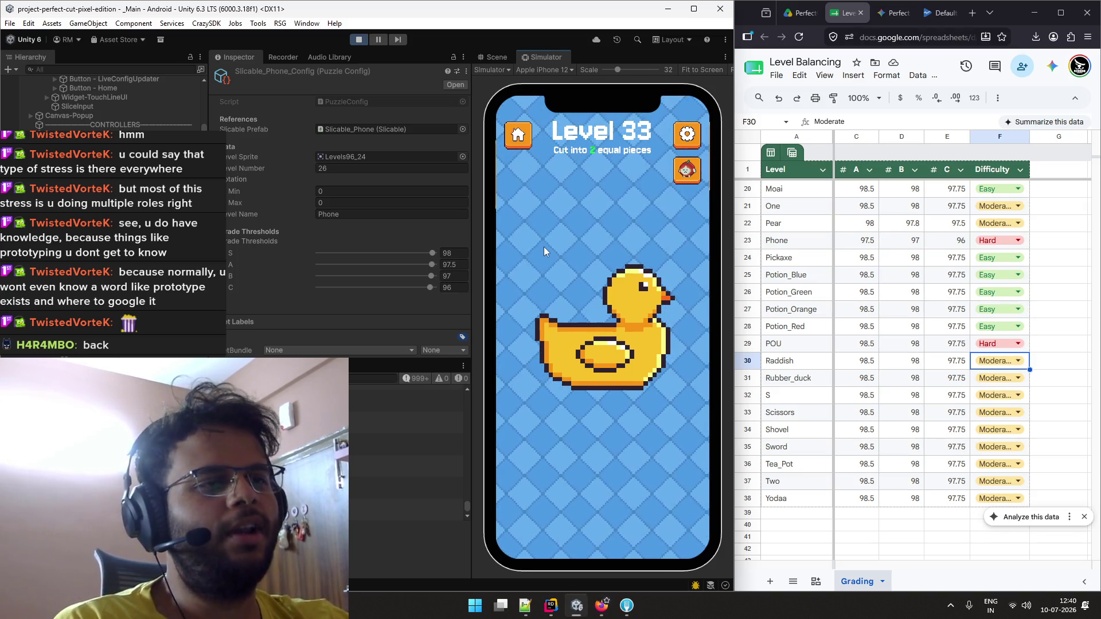
# Playtest the rubber duck level with repeated diagonal cuts and retries
pyautogui.moveTo(560, 247); pyautogui.dragTo(669, 414)
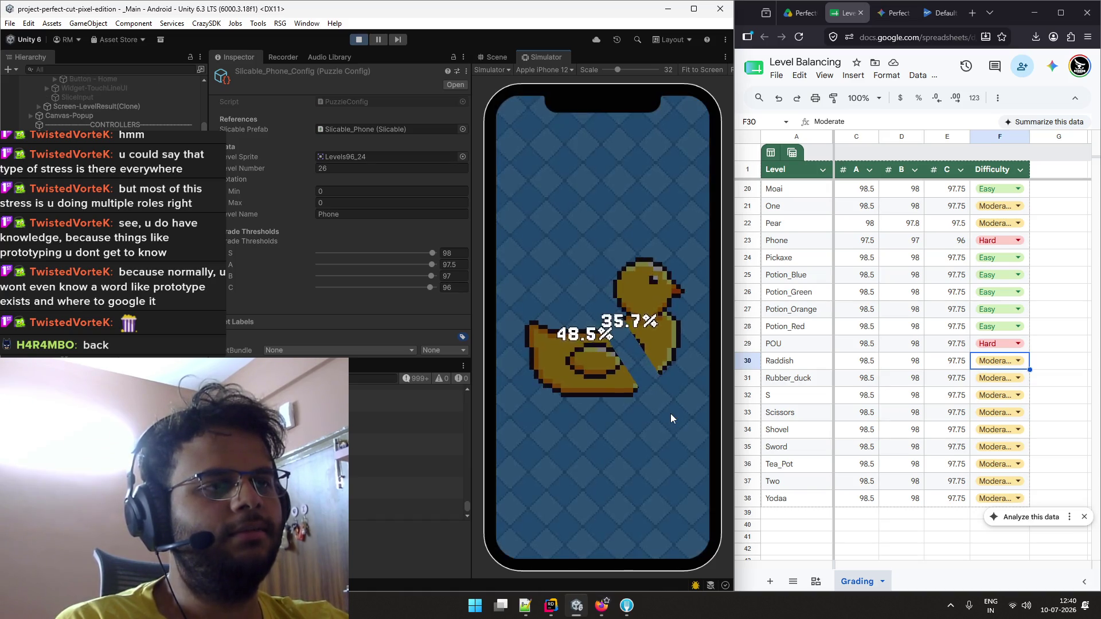
pyautogui.click(683, 516)
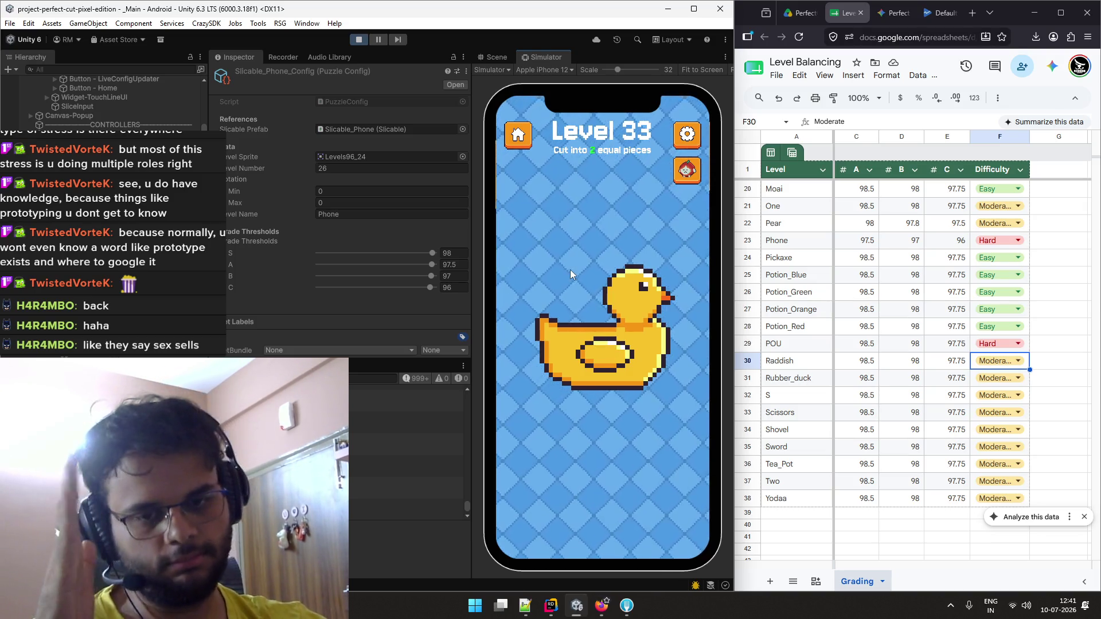
pyautogui.moveTo(565, 279); pyautogui.dragTo(680, 412)
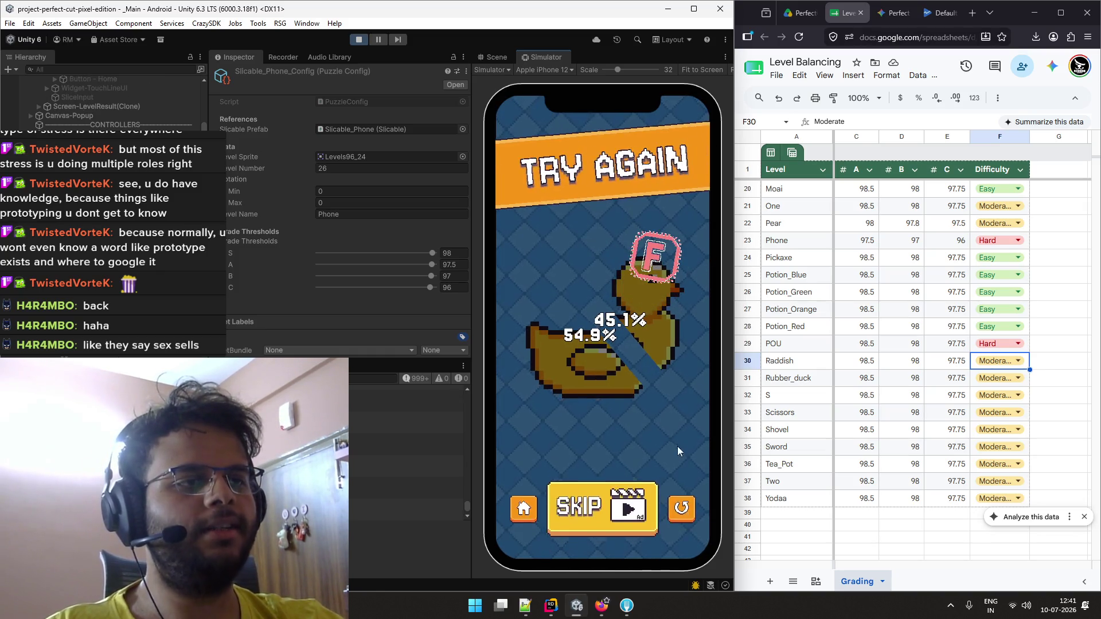
pyautogui.click(670, 512)
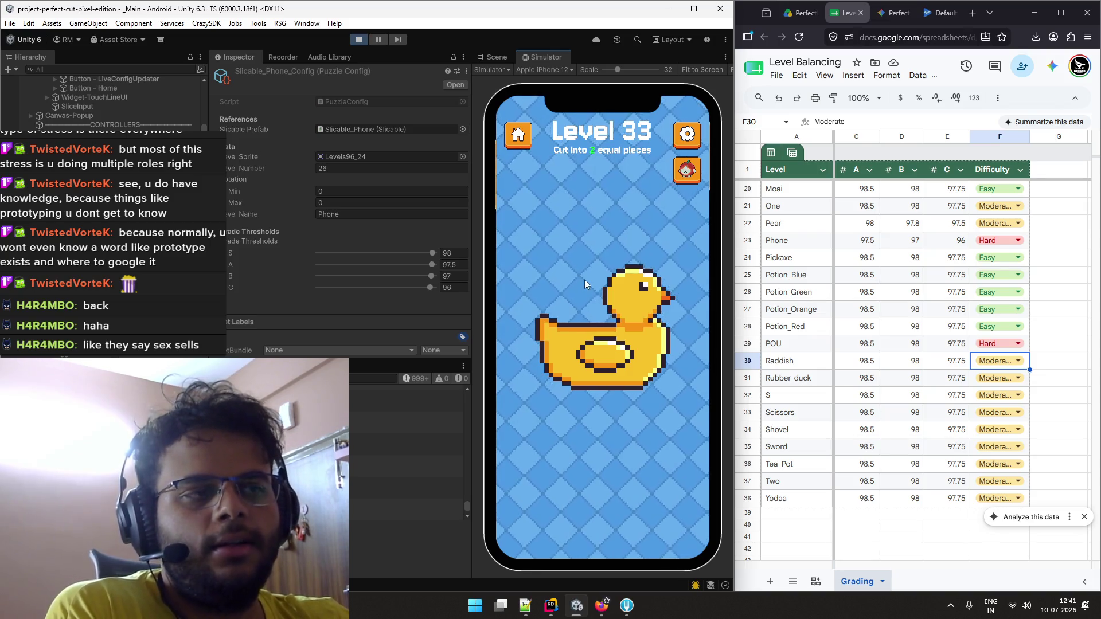
pyautogui.moveTo(659, 237); pyautogui.dragTo(586, 404)
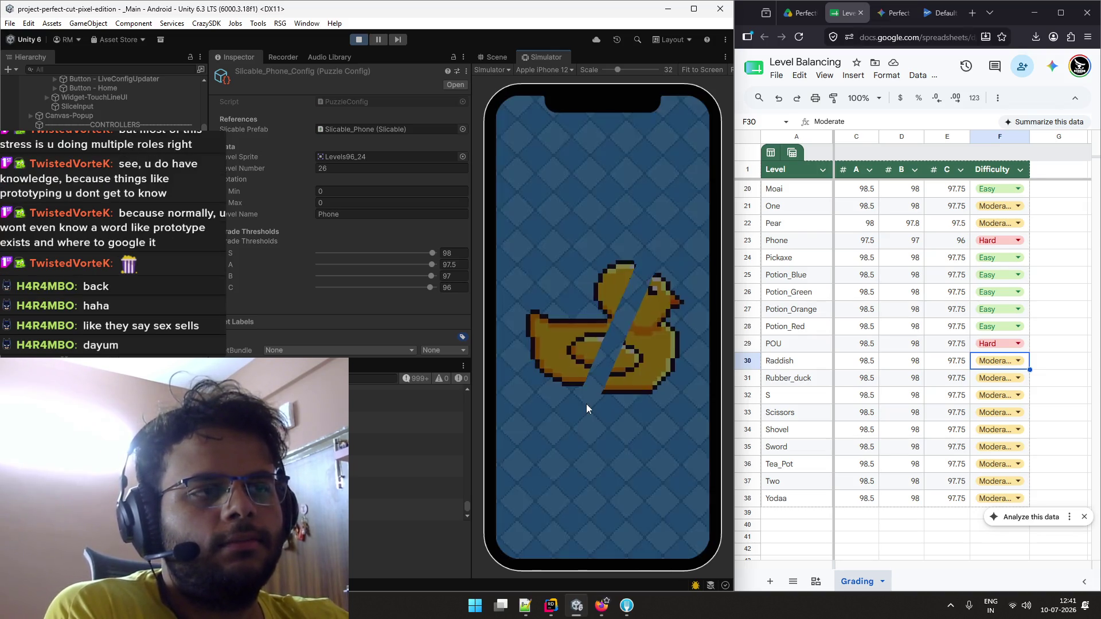
pyautogui.click(682, 514)
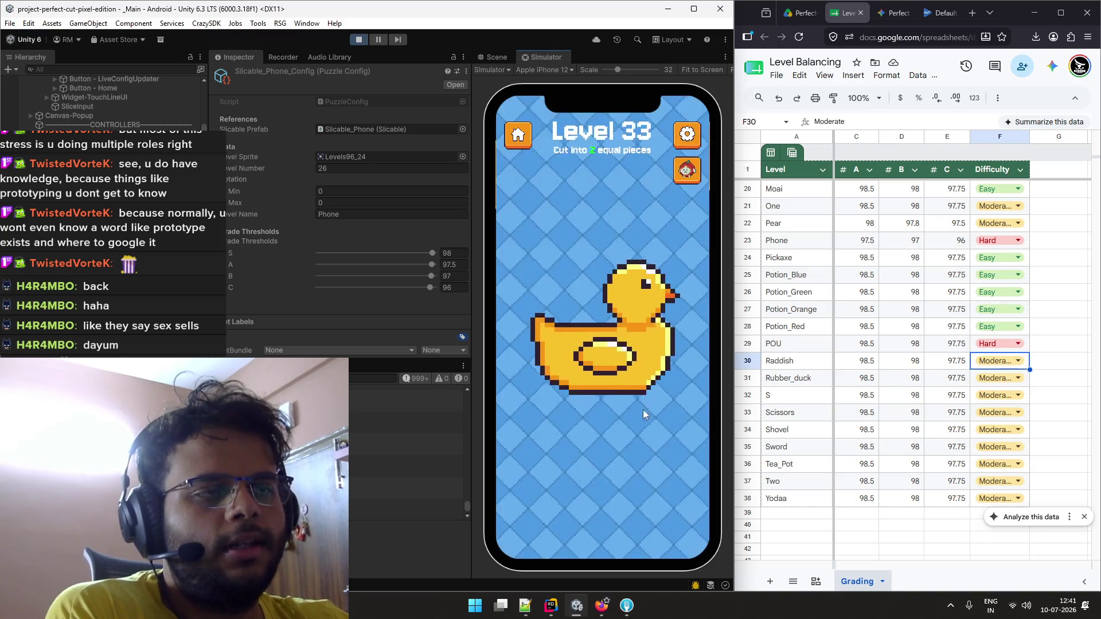
pyautogui.moveTo(554, 257); pyautogui.dragTo(681, 425)
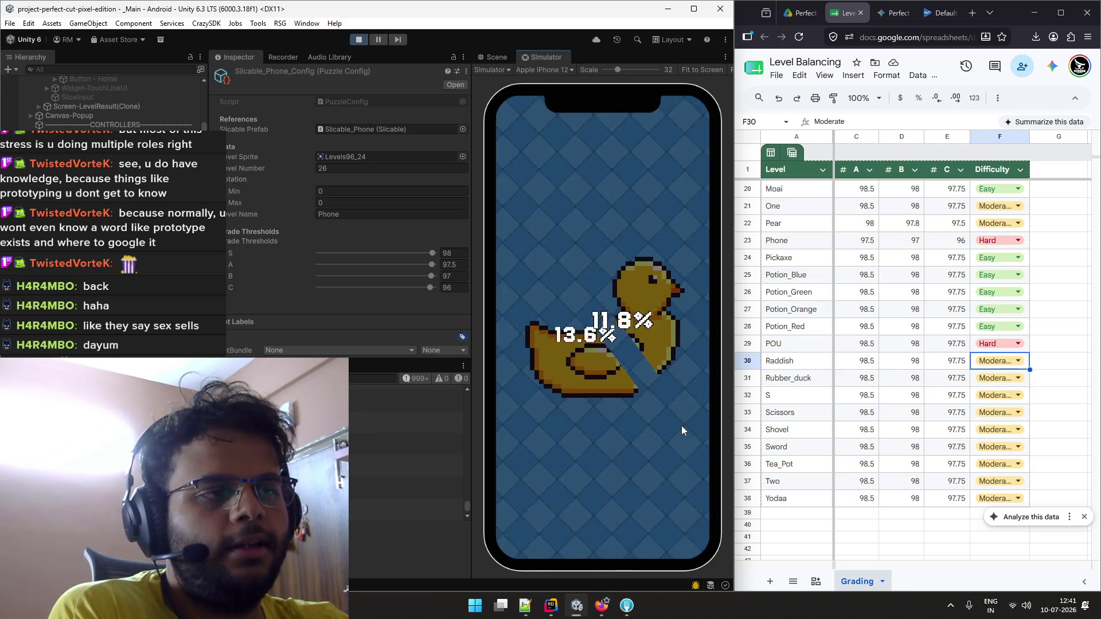
pyautogui.moveTo(586, 258); pyautogui.dragTo(634, 423)
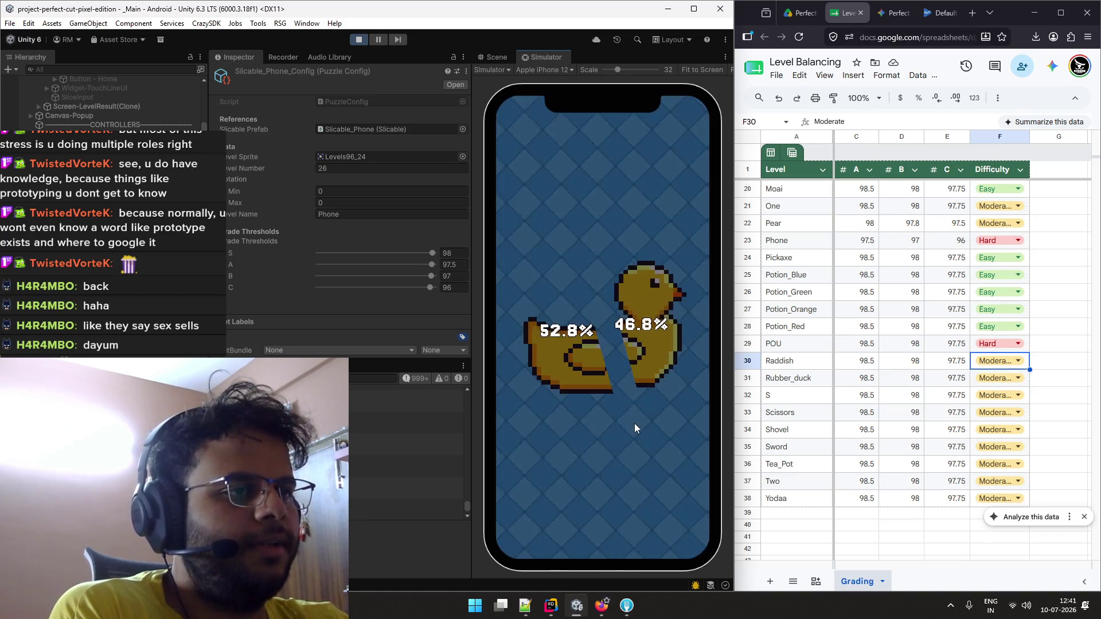
pyautogui.click(672, 514)
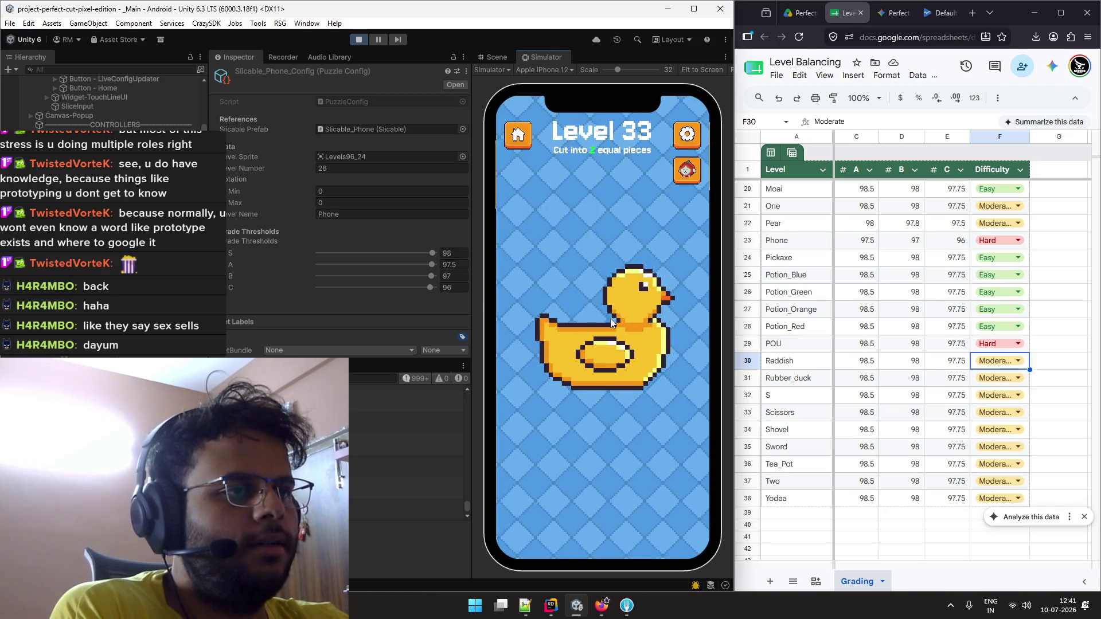
pyautogui.moveTo(684, 399)
pyautogui.mouseDown()
pyautogui.moveTo(549, 253)
pyautogui.moveTo(548, 269)
pyautogui.mouseUp()
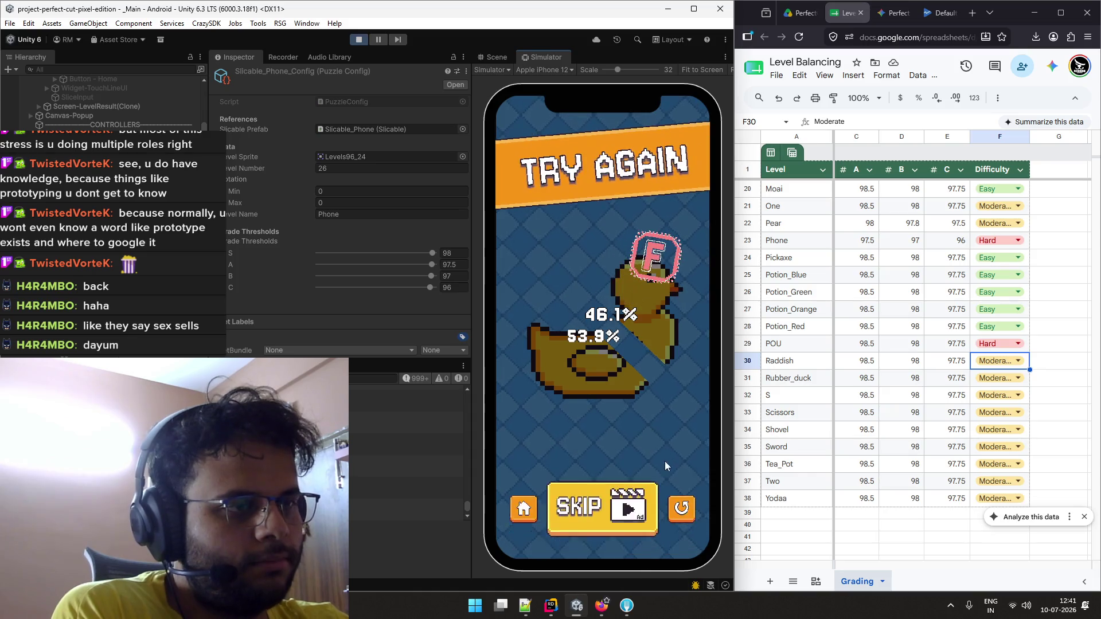
pyautogui.click(682, 513)
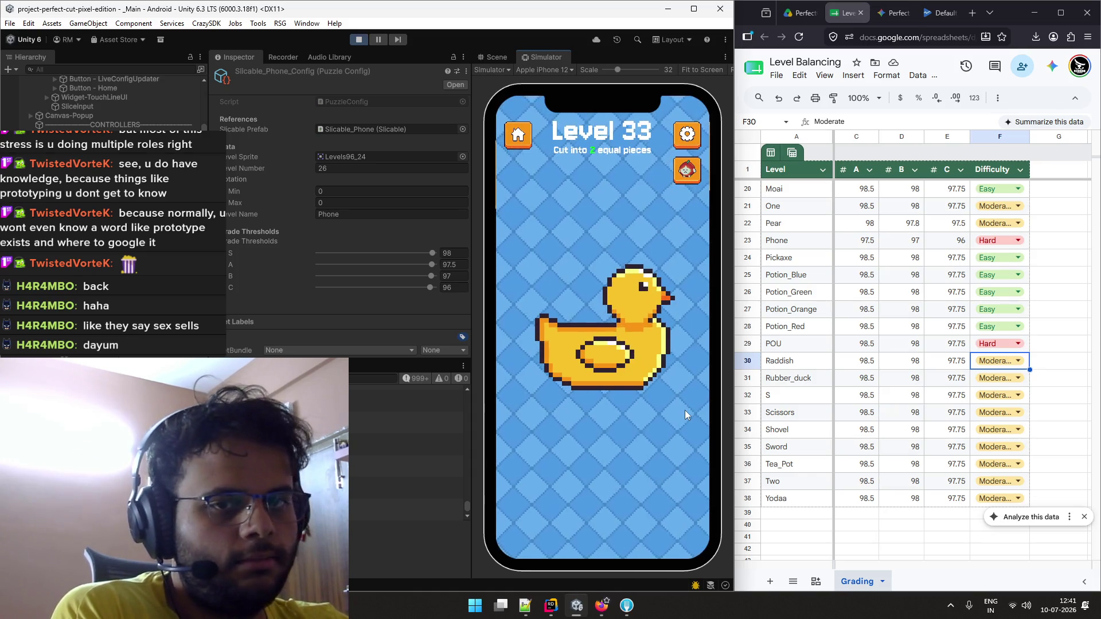
pyautogui.moveTo(669, 383)
pyautogui.mouseDown()
pyautogui.moveTo(556, 312)
pyautogui.moveTo(556, 265)
pyautogui.mouseUp()
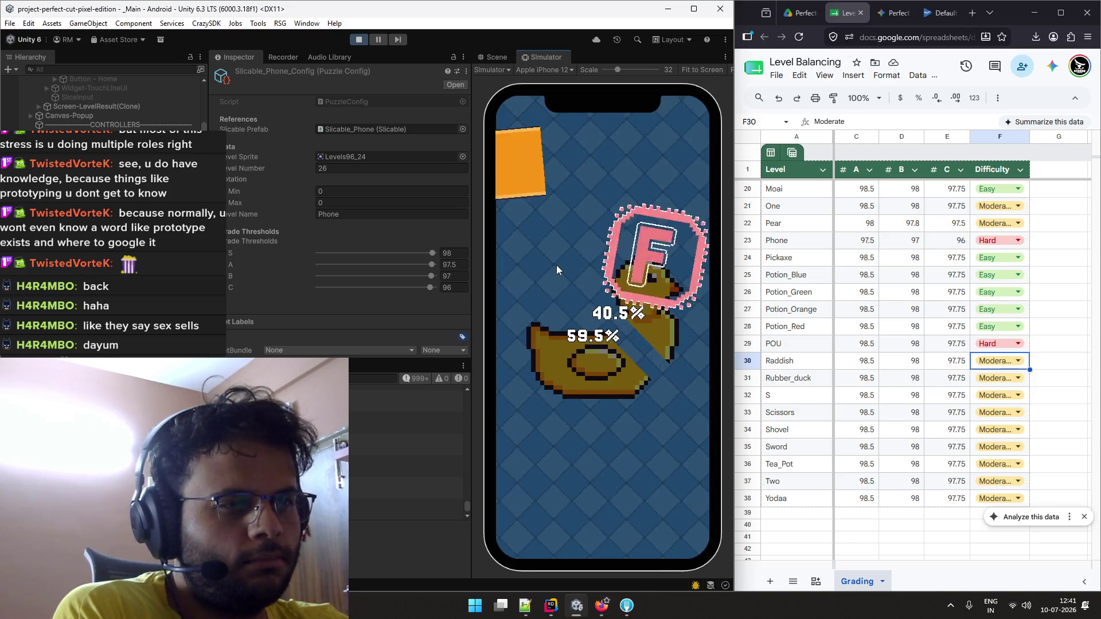
pyautogui.click(686, 506)
pyautogui.moveTo(680, 404); pyautogui.dragTo(566, 294)
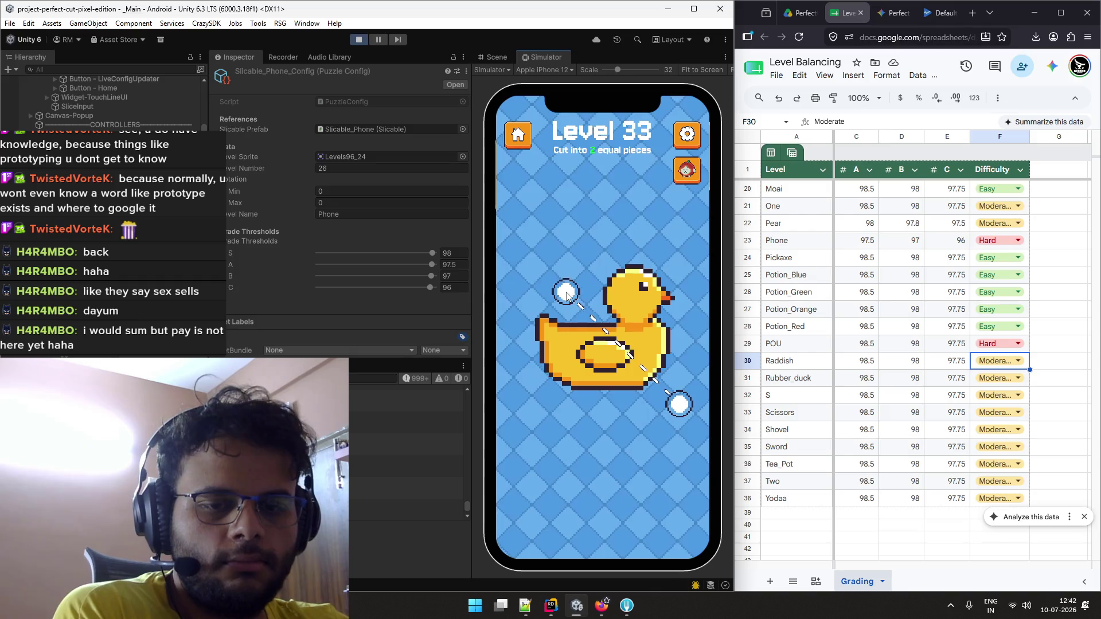
pyautogui.moveTo(566, 294); pyautogui.dragTo(567, 289)
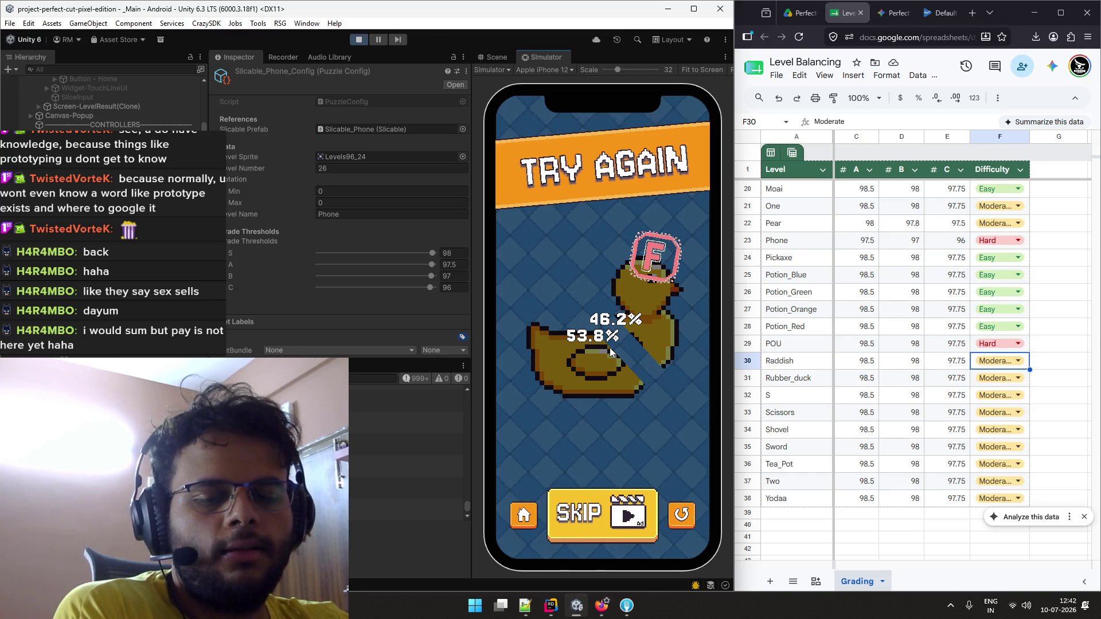
pyautogui.click(684, 519)
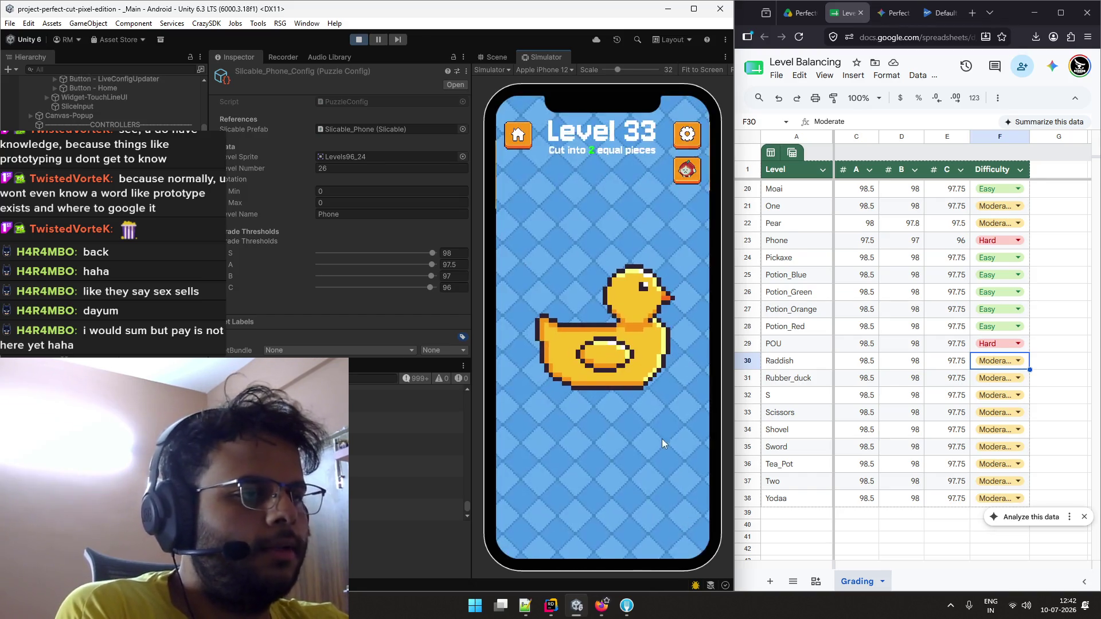
pyautogui.moveTo(669, 401)
pyautogui.mouseDown()
pyautogui.moveTo(579, 295)
pyautogui.moveTo(527, 266)
pyautogui.mouseUp()
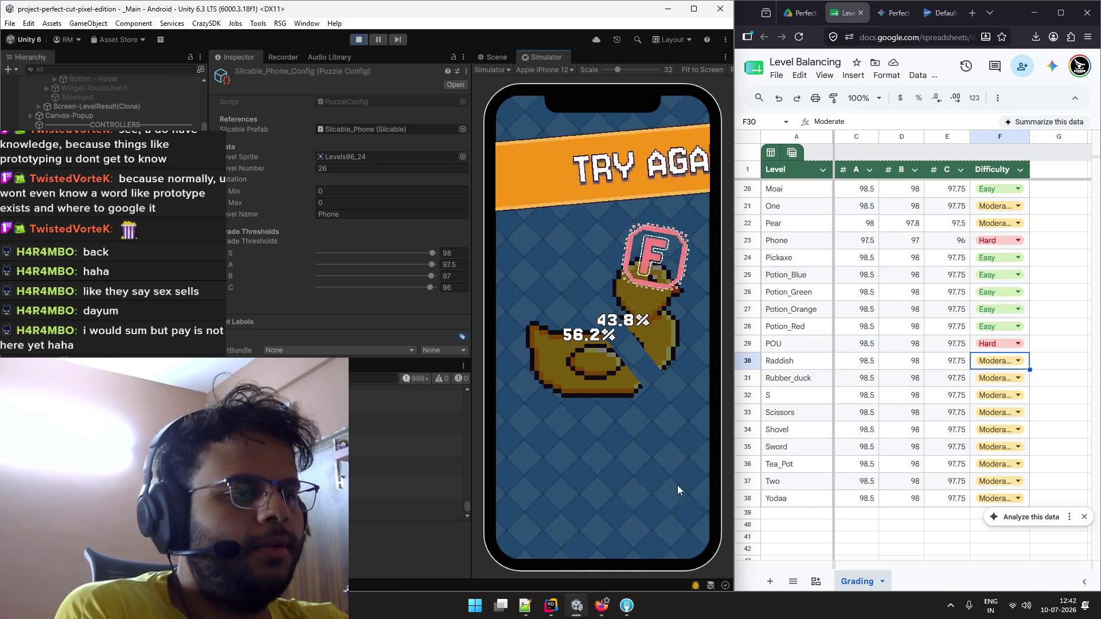
pyautogui.click(685, 516)
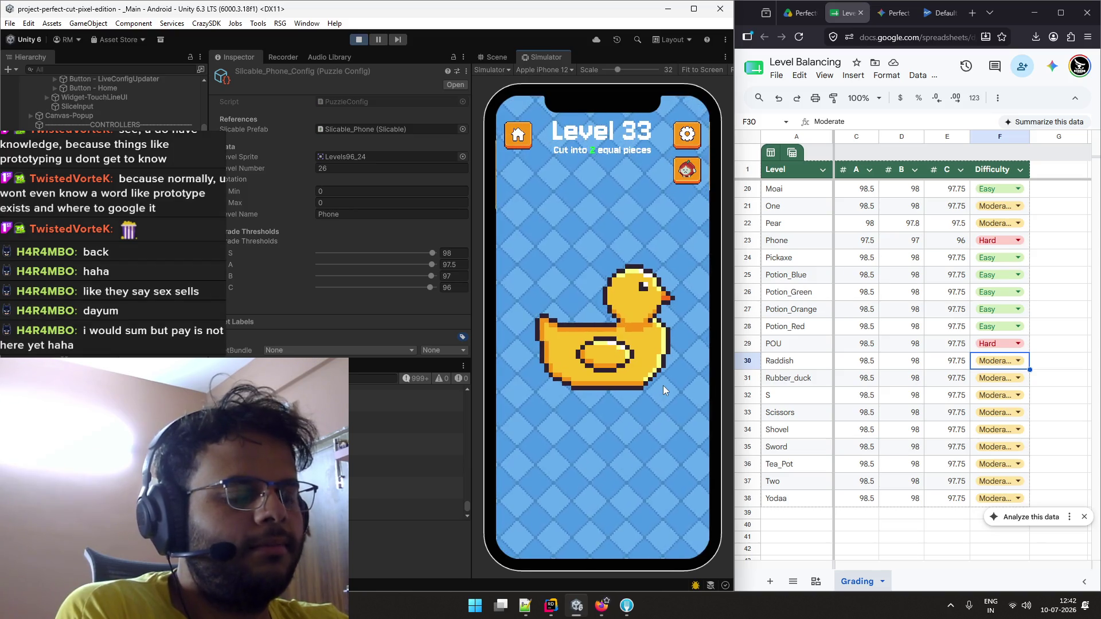
pyautogui.moveTo(665, 420)
pyautogui.mouseDown()
pyautogui.moveTo(571, 275)
pyautogui.moveTo(583, 290)
pyautogui.mouseUp()
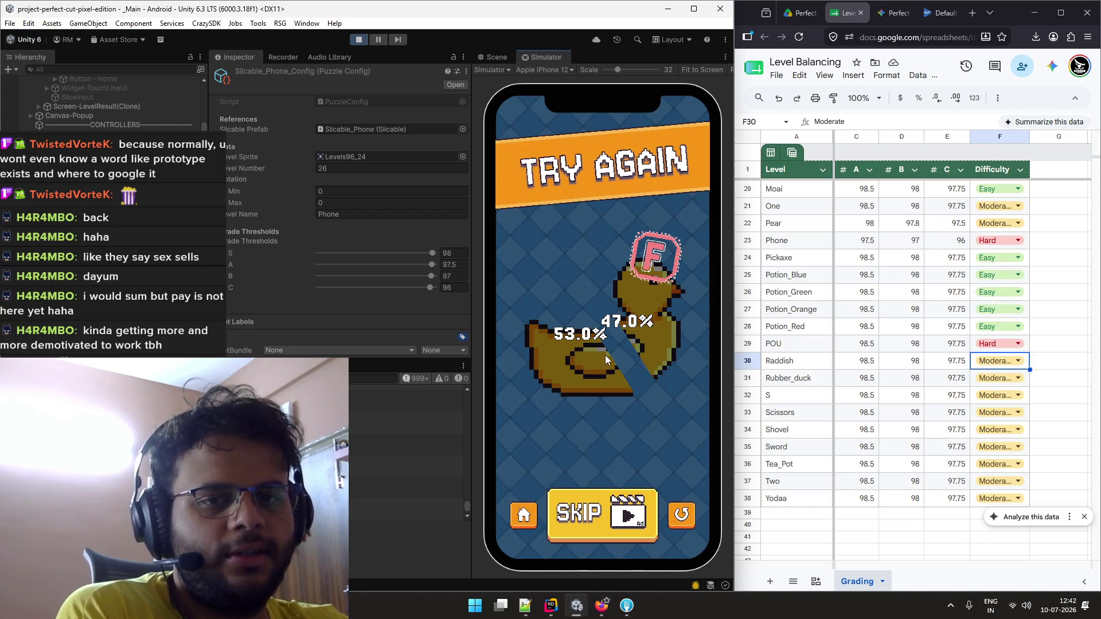
pyautogui.click(682, 514)
pyautogui.moveTo(665, 418); pyautogui.dragTo(567, 271)
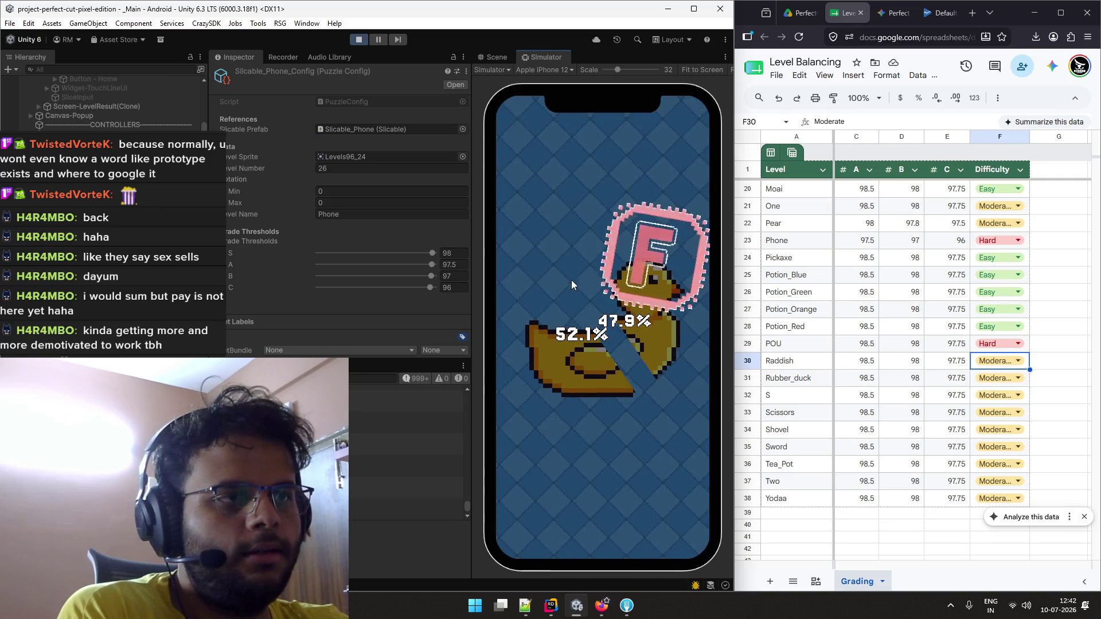
pyautogui.click(685, 516)
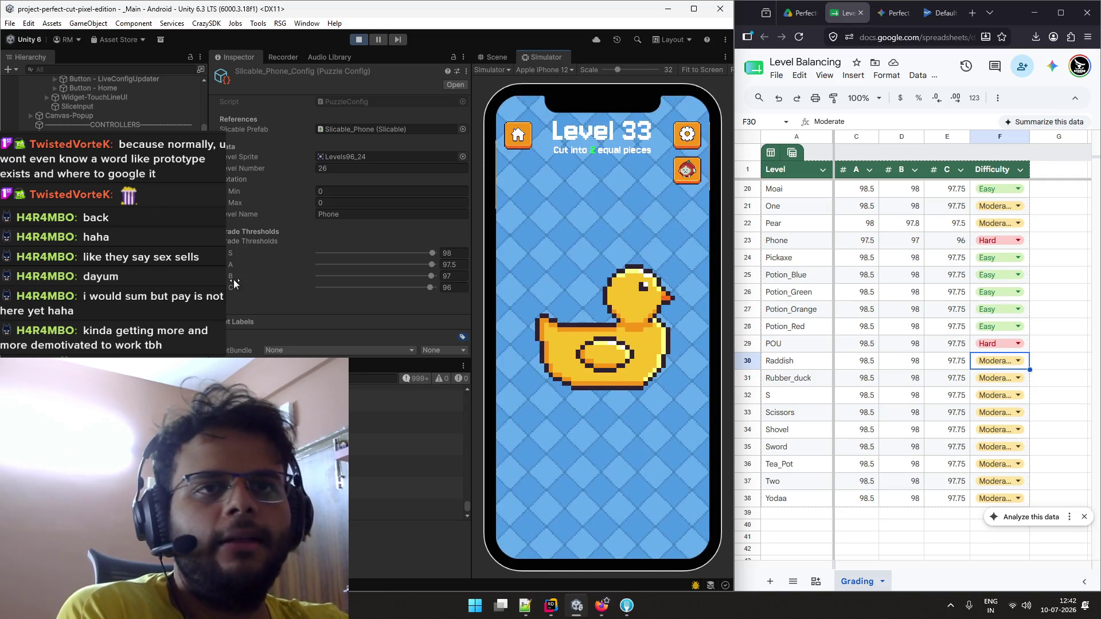
# Widen the Inspector panel and enter grade thresholds 97.5, 97 and 96.5 for A, B and C
pyautogui.moveTo(209, 283); pyautogui.dragTo(252, 285)
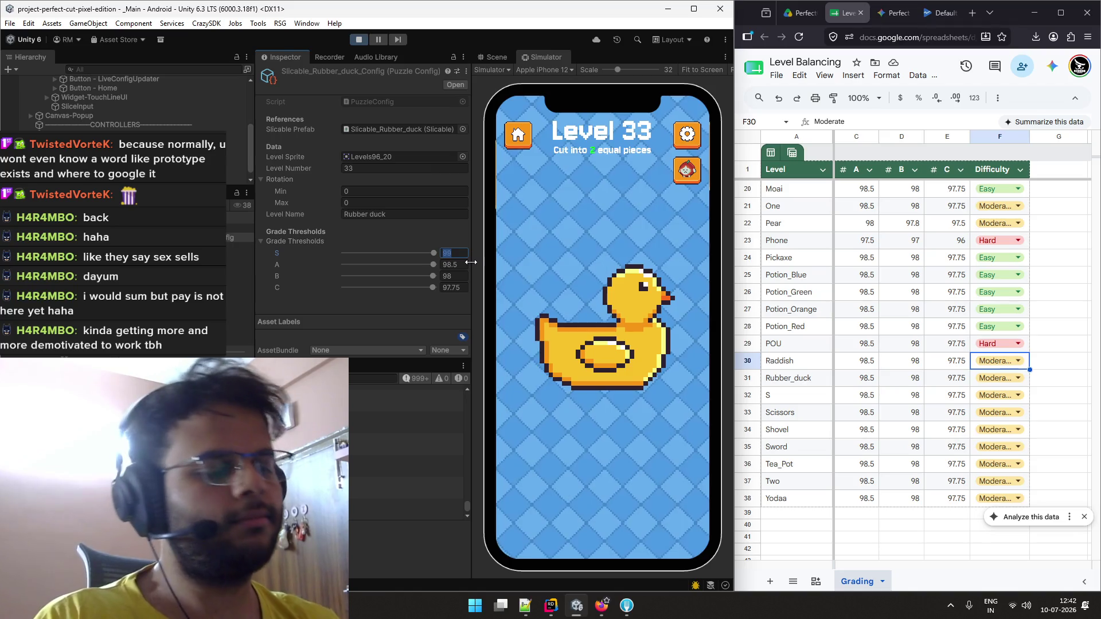
pyautogui.press('Tab')
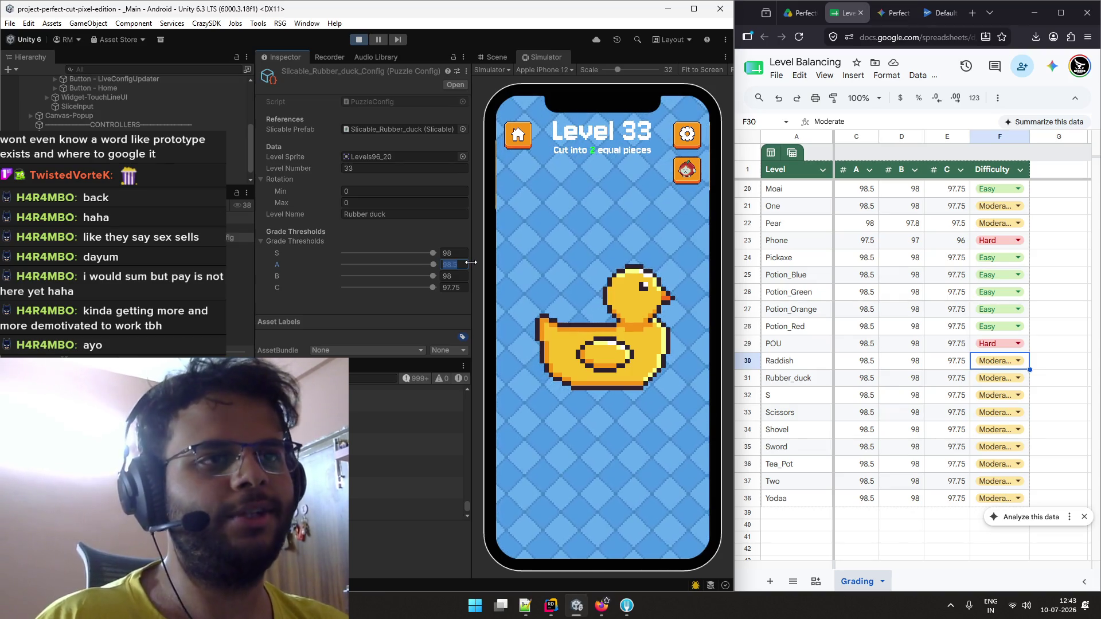
pyautogui.write('97.75')
pyautogui.press('Tab')
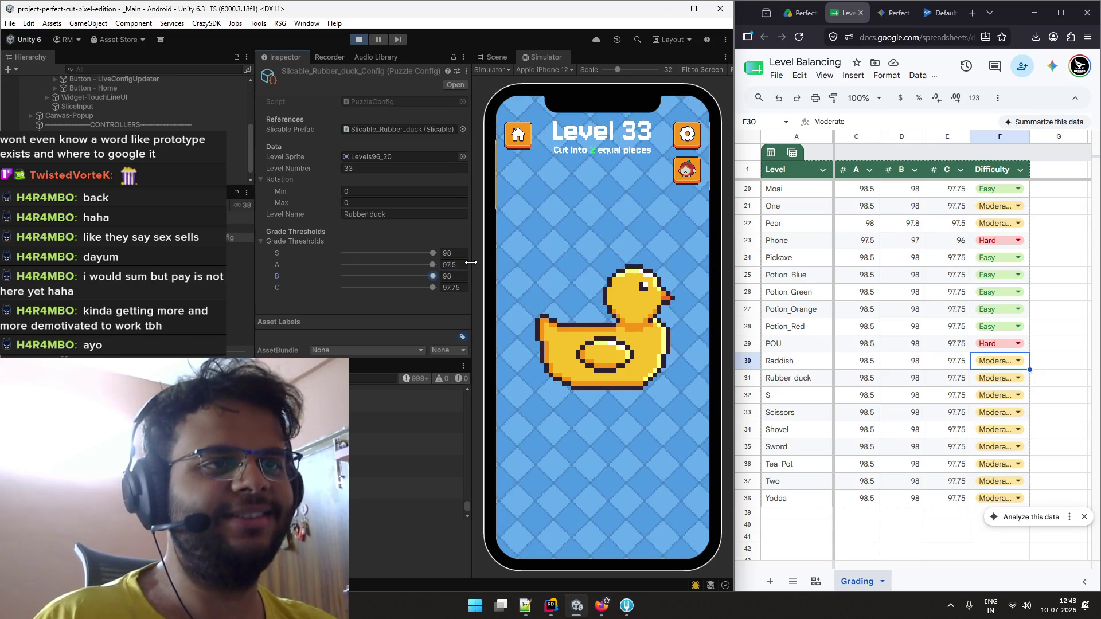
pyautogui.write('97')
pyautogui.press('Tab')
pyautogui.write('96.')
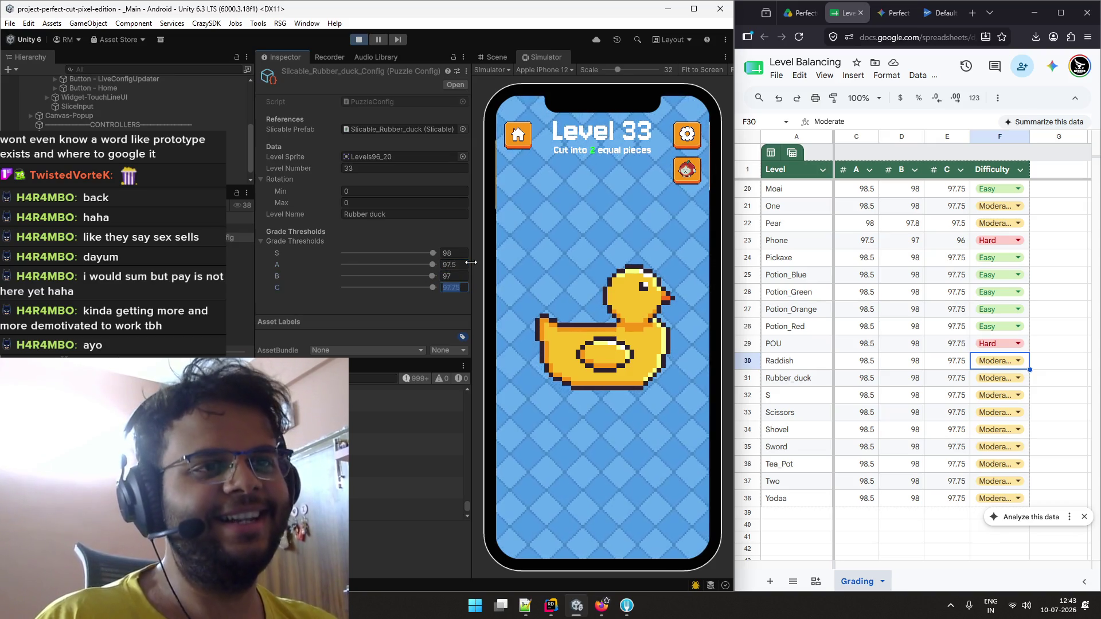
pyautogui.write('5')
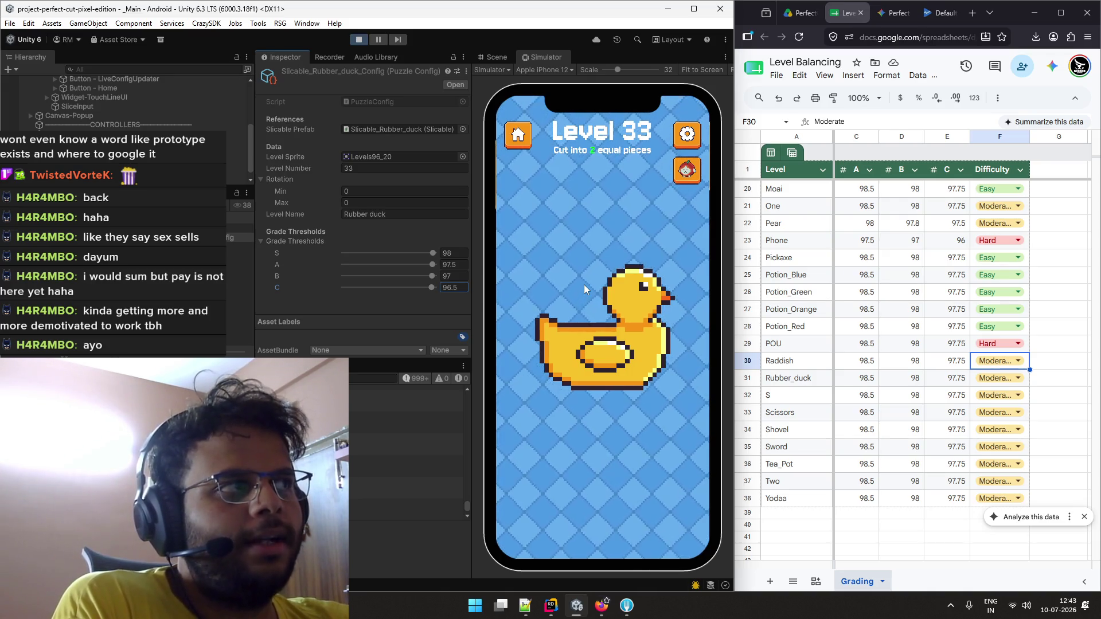
# Test the new grading with several diagonal cuts across the duck
pyautogui.moveTo(559, 264); pyautogui.dragTo(689, 411)
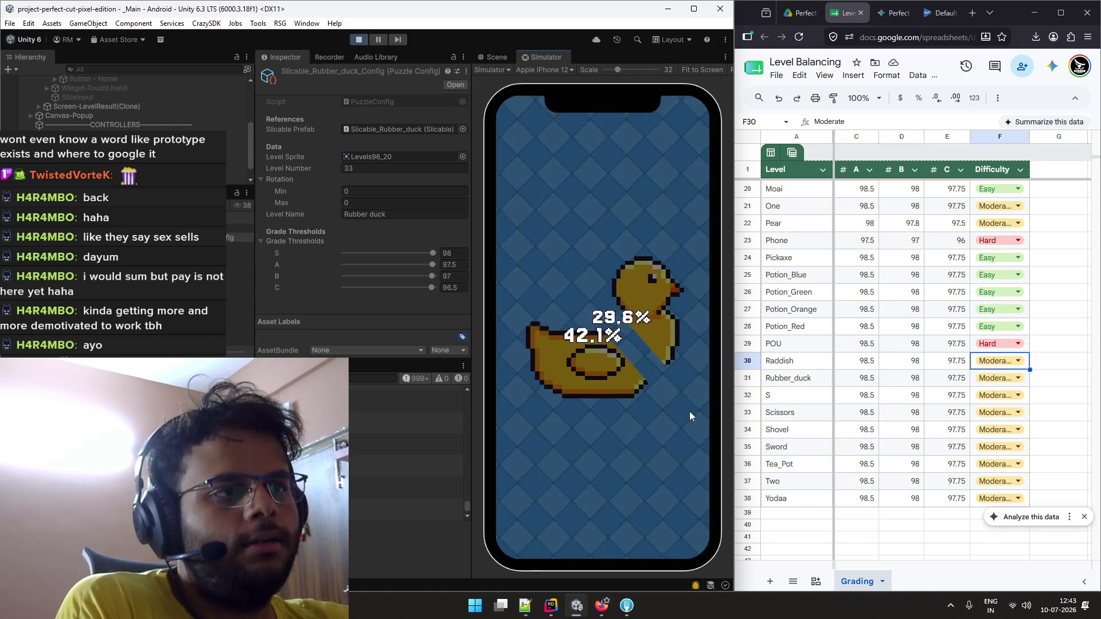
pyautogui.moveTo(562, 251); pyautogui.dragTo(666, 423)
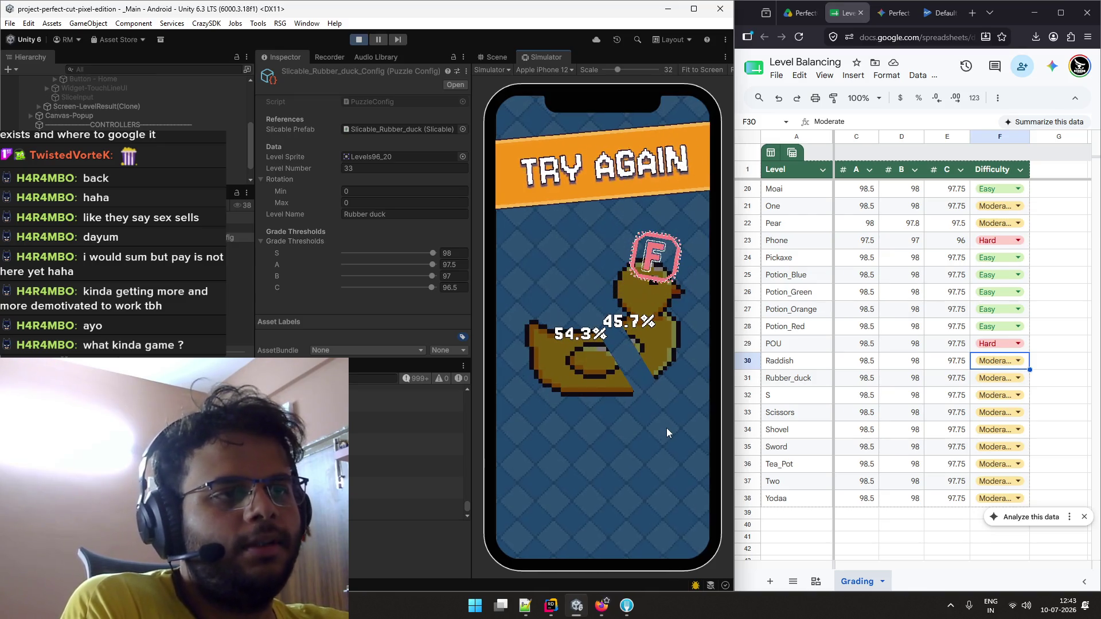
pyautogui.click(685, 509)
pyautogui.moveTo(564, 274)
pyautogui.mouseDown()
pyautogui.moveTo(666, 413)
pyautogui.moveTo(687, 413)
pyautogui.mouseUp()
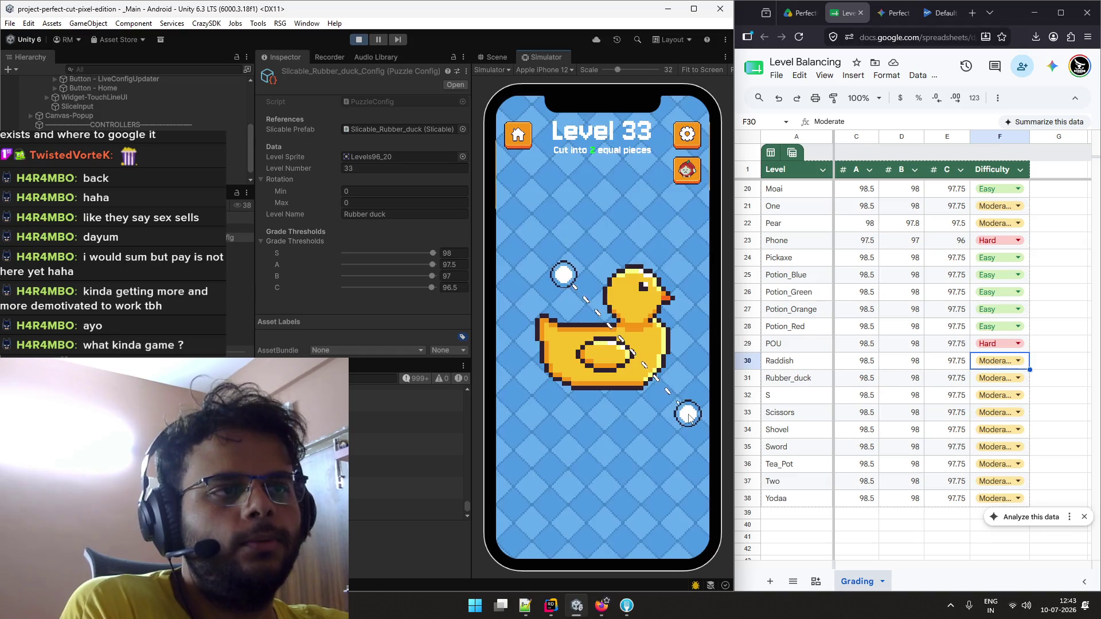
pyautogui.click(682, 514)
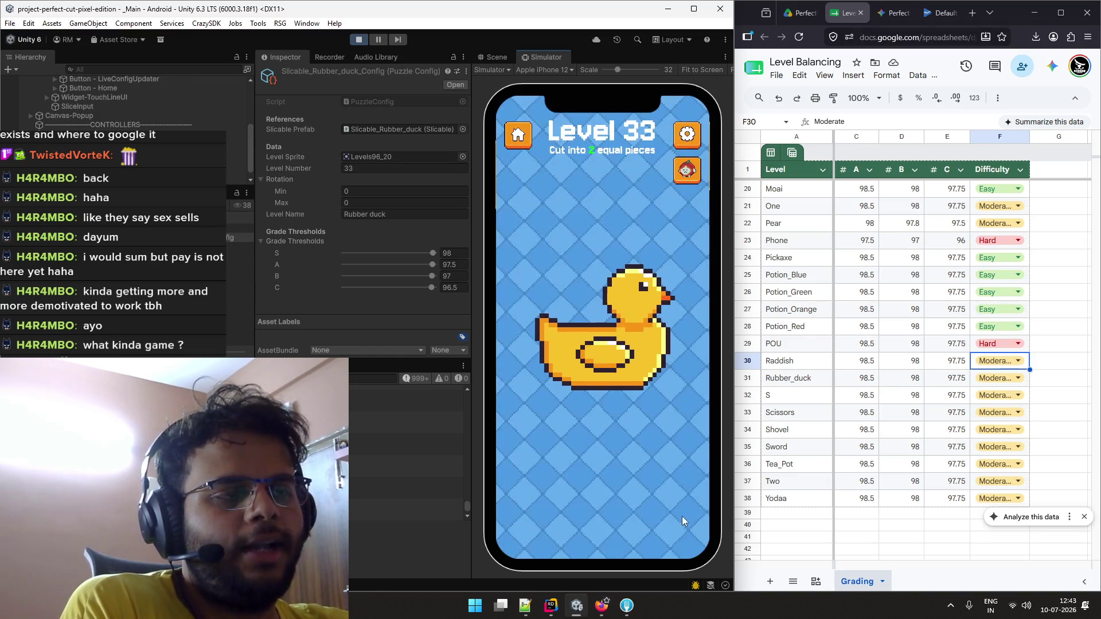
pyautogui.moveTo(573, 277)
pyautogui.mouseDown()
pyautogui.moveTo(662, 429)
pyautogui.moveTo(673, 411)
pyautogui.mouseUp()
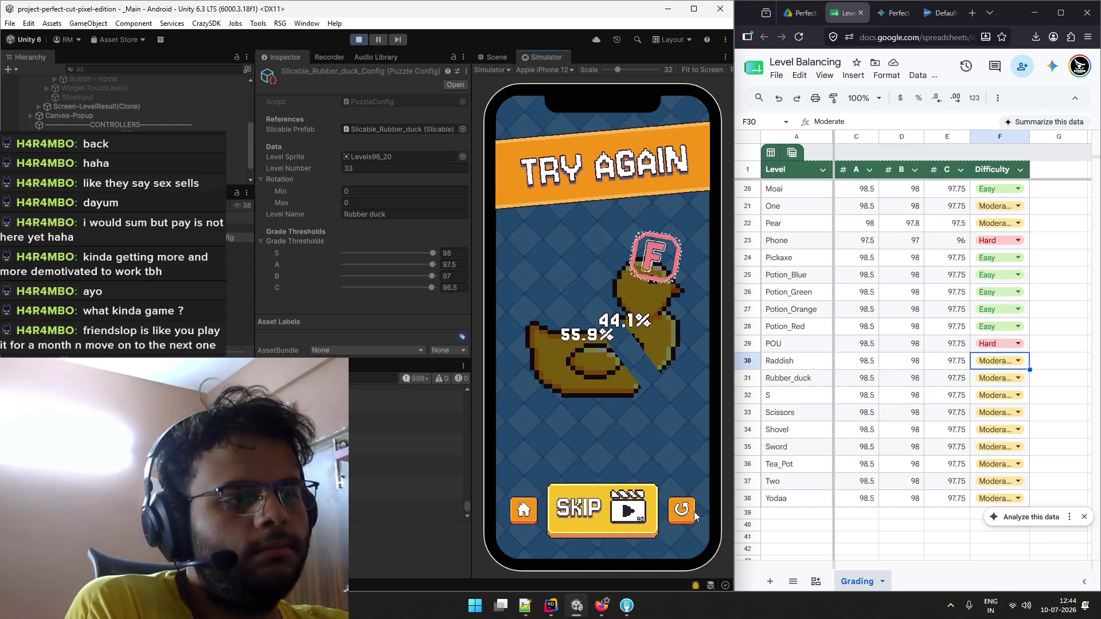
pyautogui.click(676, 509)
pyautogui.moveTo(578, 297); pyautogui.dragTo(686, 401)
# Make further duck cut attempts, then select the S grade threshold field
pyautogui.click(686, 513)
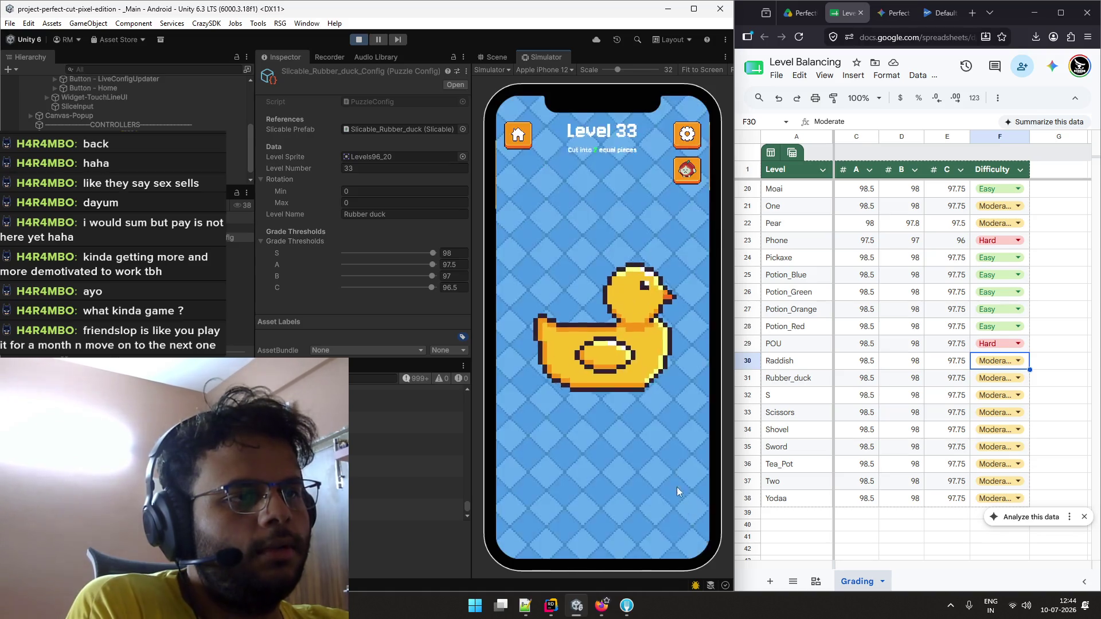
pyautogui.moveTo(577, 295); pyautogui.dragTo(668, 422)
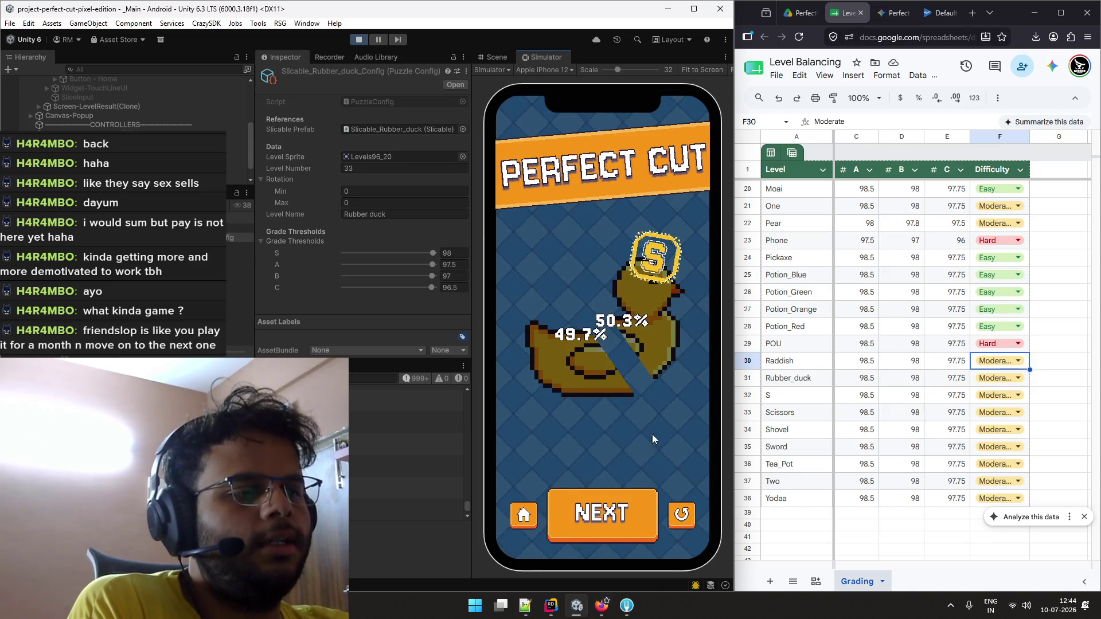
pyautogui.click(681, 515)
pyautogui.moveTo(592, 293); pyautogui.dragTo(655, 426)
pyautogui.click(681, 511)
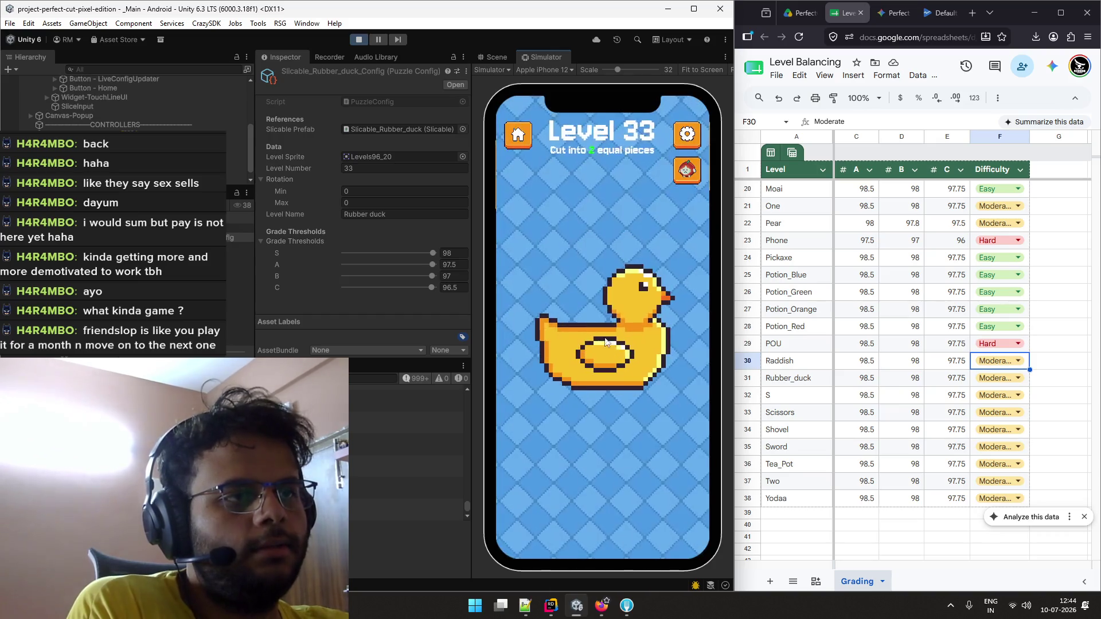
pyautogui.moveTo(575, 298); pyautogui.dragTo(679, 425)
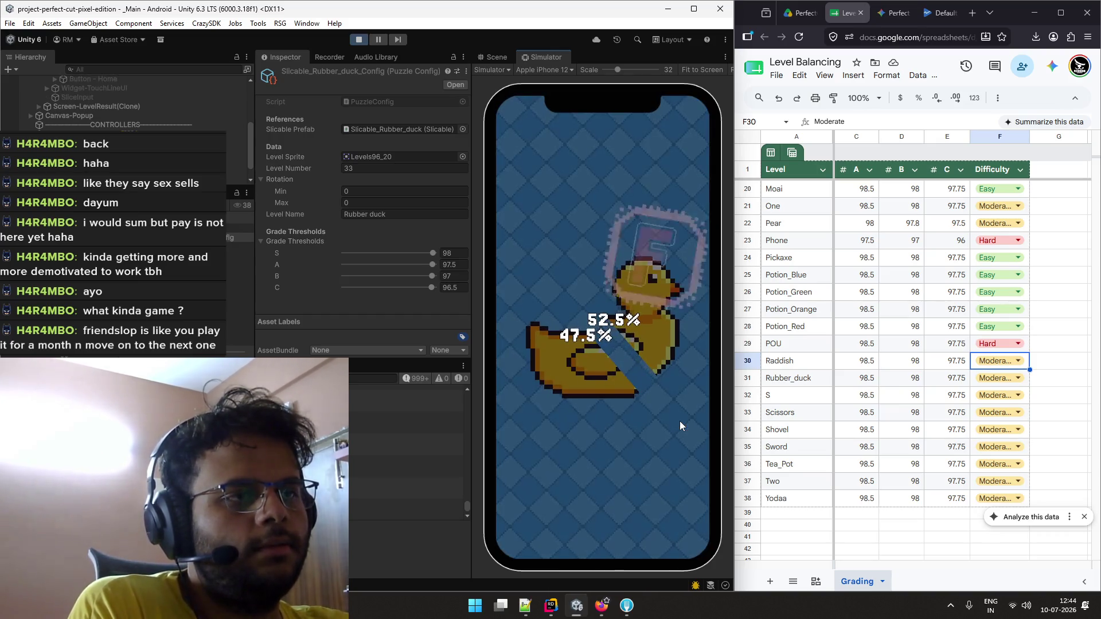
pyautogui.click(681, 511)
pyautogui.moveTo(596, 297); pyautogui.dragTo(653, 415)
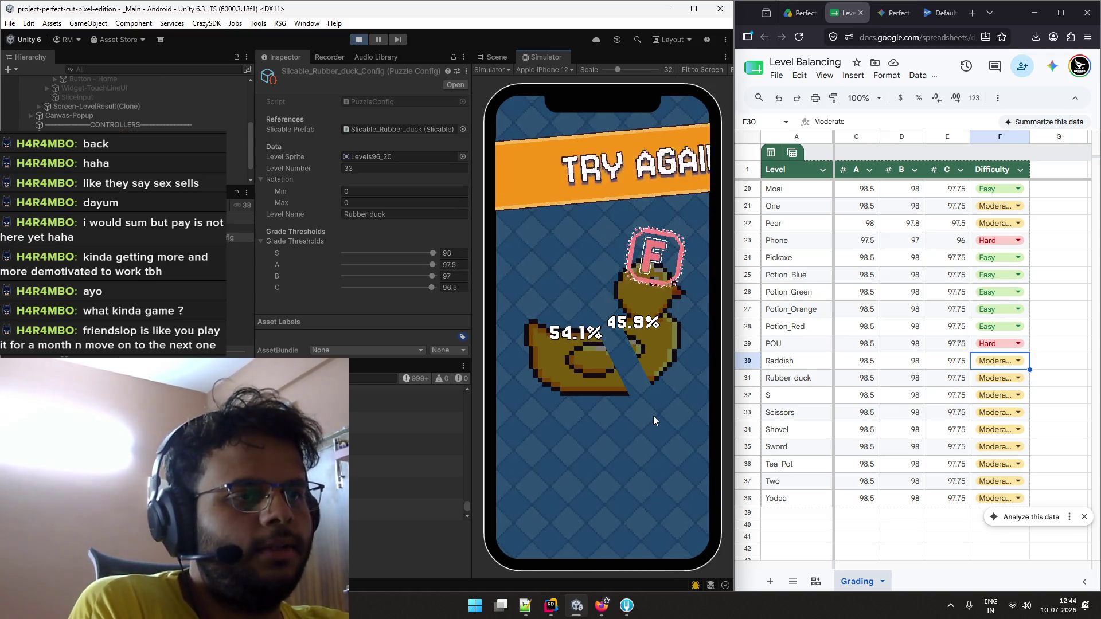
pyautogui.click(461, 253)
pyautogui.write('9')
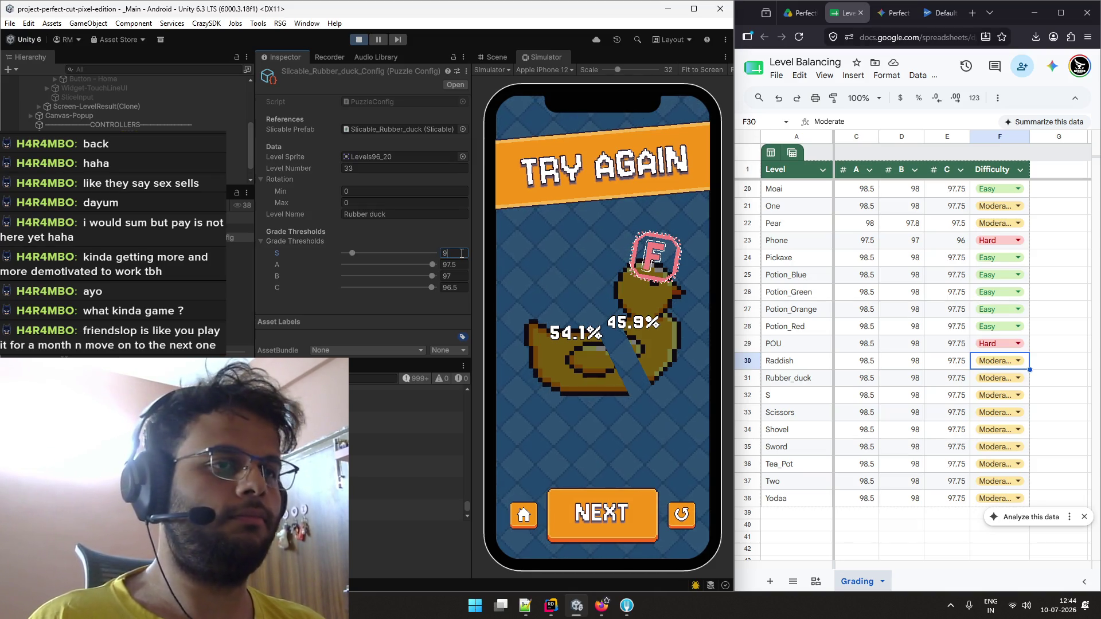
# Lower the S grade threshold to 97 and move on to the A threshold
pyautogui.write('7')
pyautogui.press('capslock')
pyautogui.press('Tab')
pyautogui.write('96.8')
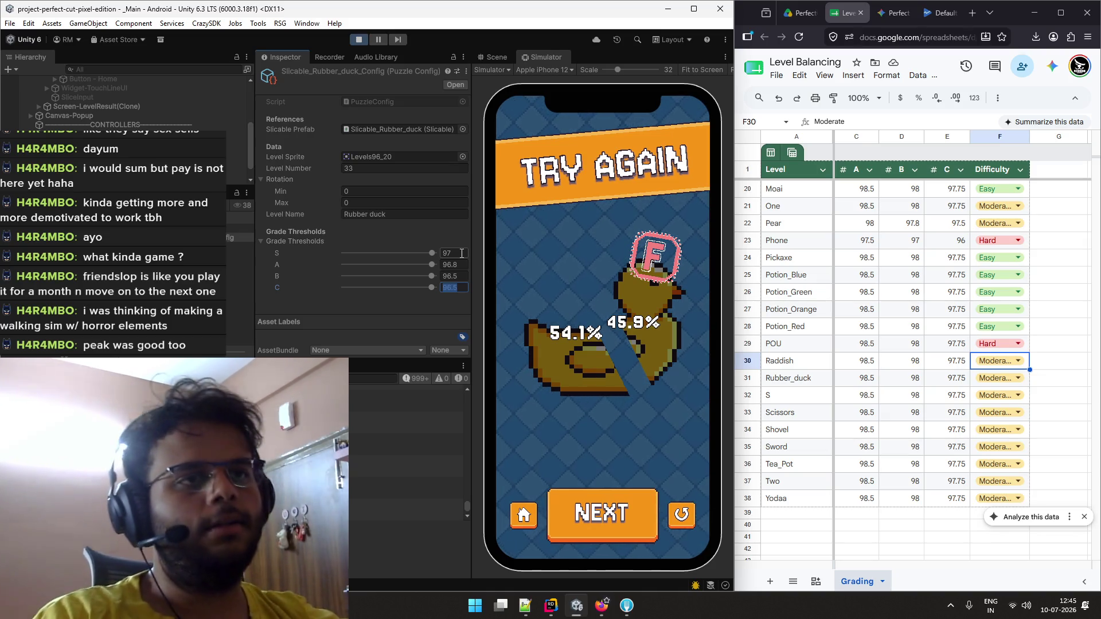
pyautogui.click(457, 263)
pyautogui.write('95')
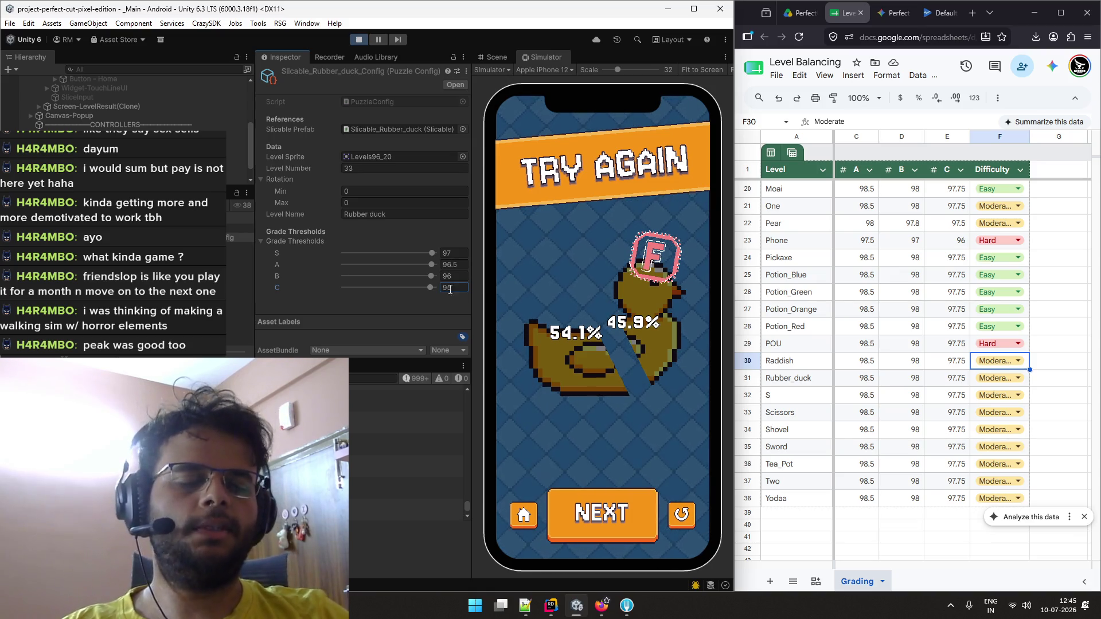
# Retry the duck level and make several cuts under the new thresholds
pyautogui.click(676, 513)
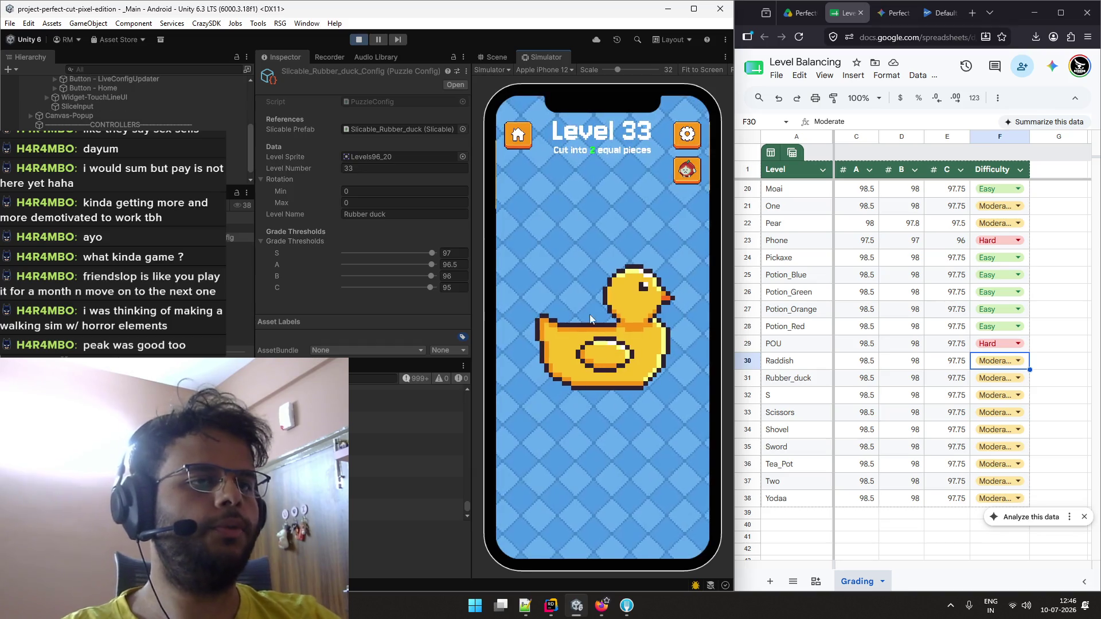
pyautogui.moveTo(676, 423); pyautogui.dragTo(671, 421)
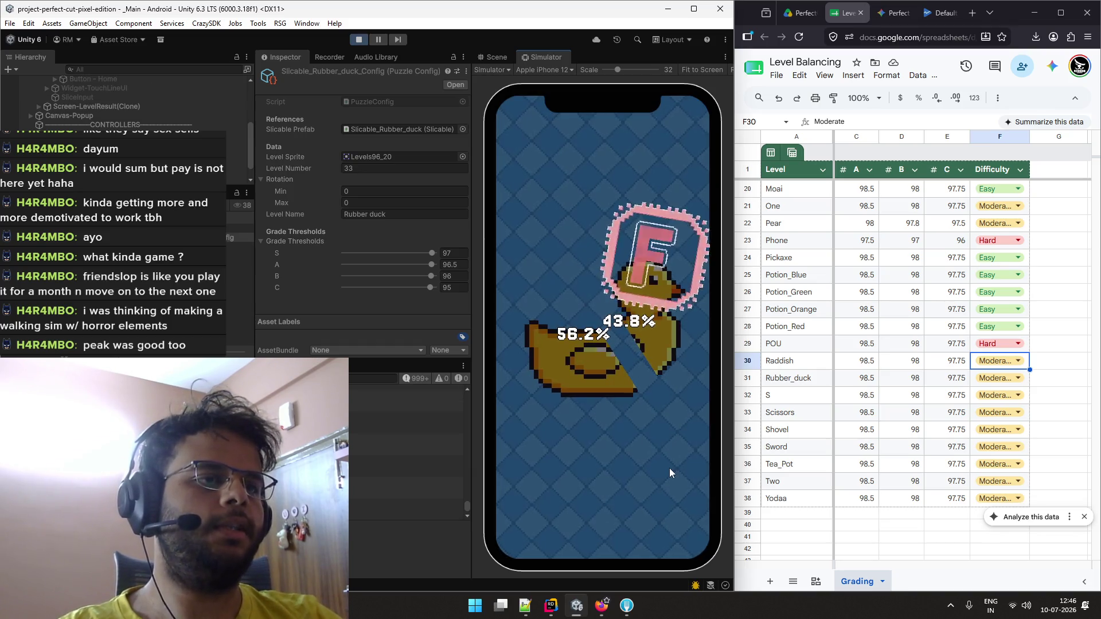
pyautogui.click(679, 512)
pyautogui.moveTo(576, 294); pyautogui.dragTo(664, 414)
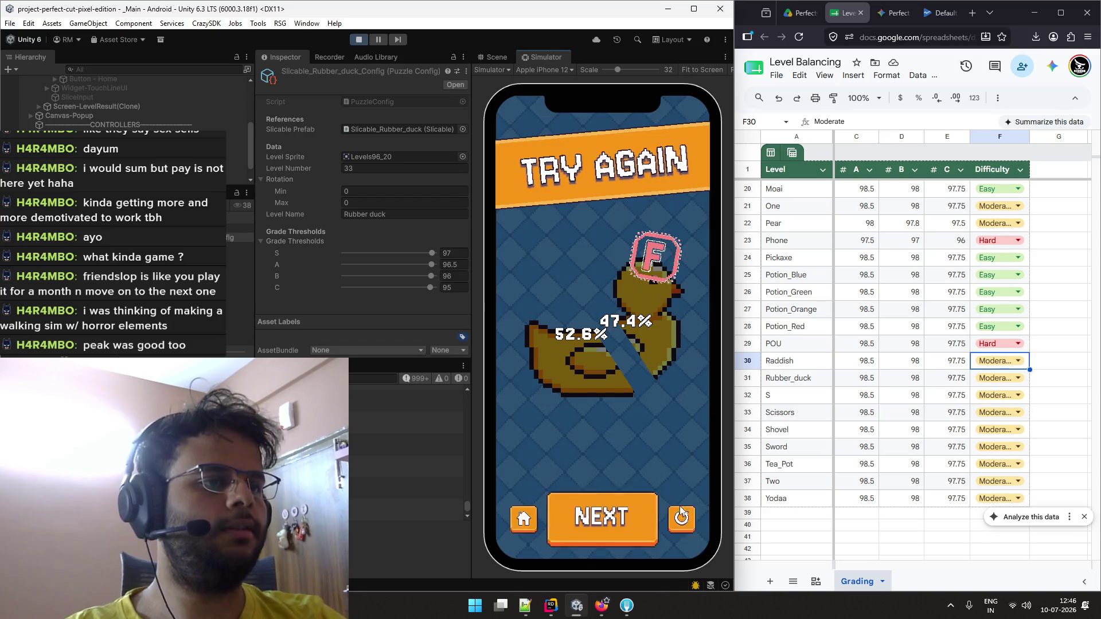
pyautogui.click(681, 518)
pyautogui.moveTo(583, 286)
pyautogui.mouseDown()
pyautogui.moveTo(652, 404)
pyautogui.moveTo(672, 413)
pyautogui.mouseUp()
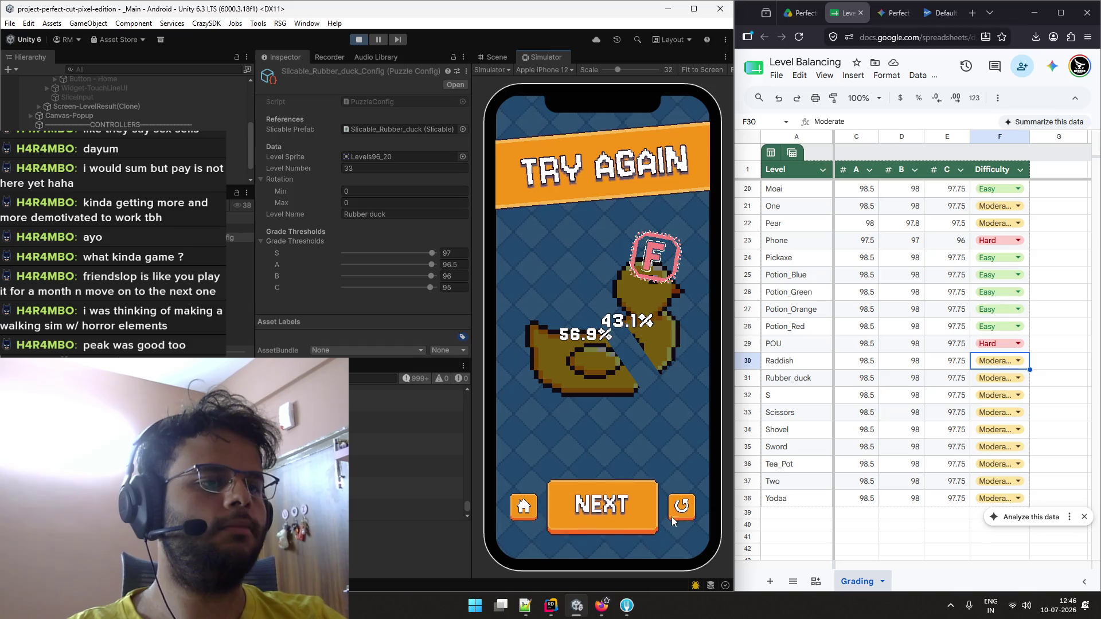
pyautogui.click(672, 506)
pyautogui.moveTo(635, 364); pyautogui.dragTo(659, 417)
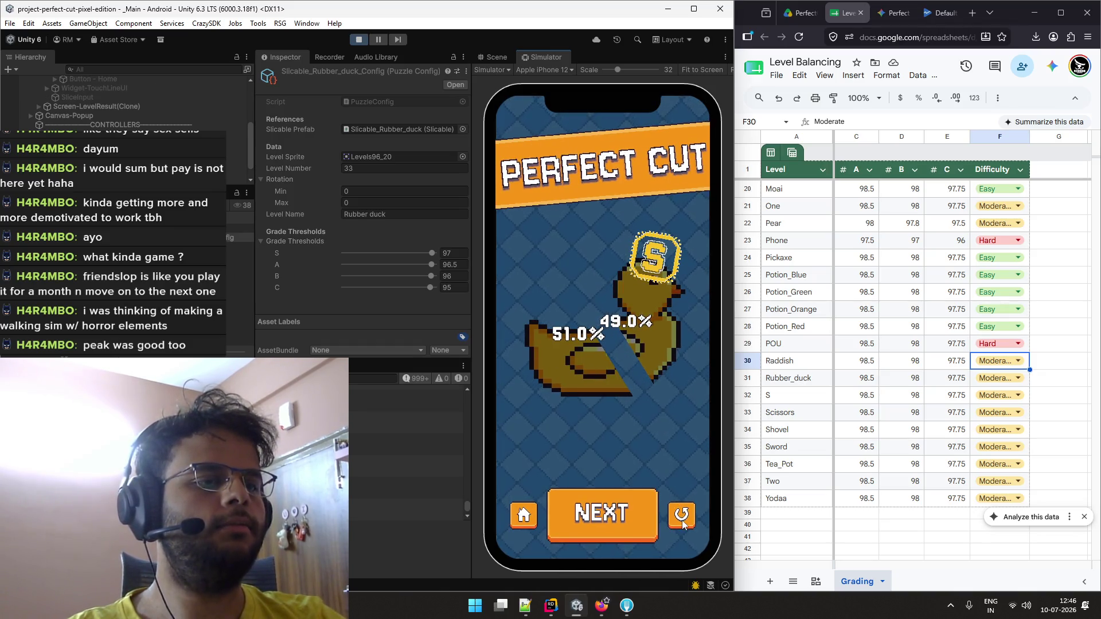
# Keep cutting the duck until a Perfect Cut S, then rate Rubber_duck as Hard
pyautogui.click(681, 506)
pyautogui.moveTo(590, 301); pyautogui.dragTo(655, 419)
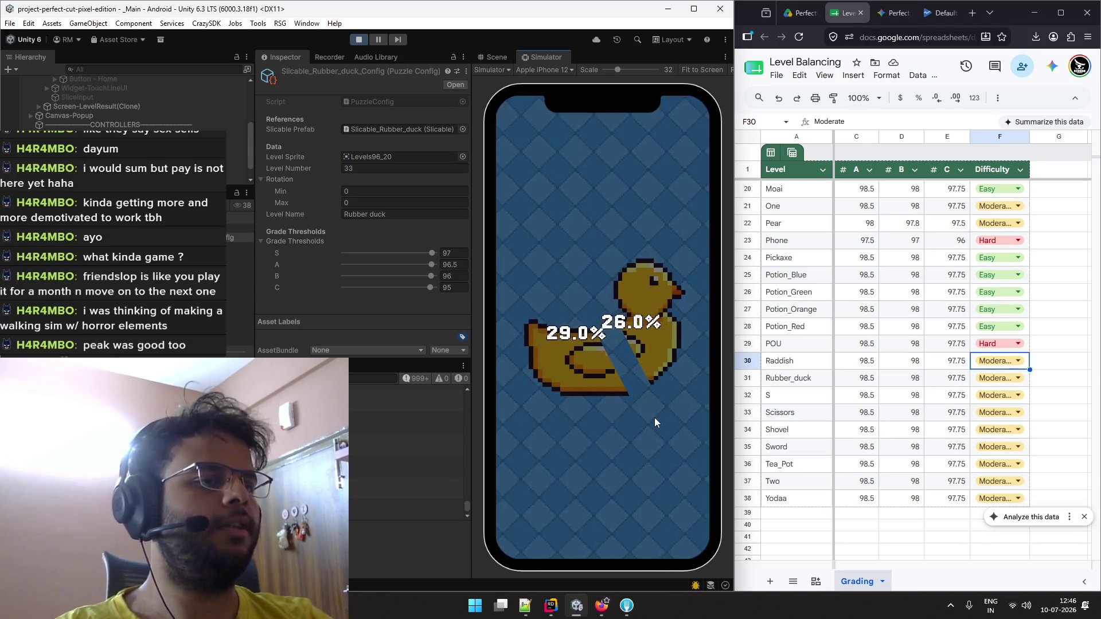
pyautogui.click(680, 507)
pyautogui.moveTo(584, 295); pyautogui.dragTo(659, 422)
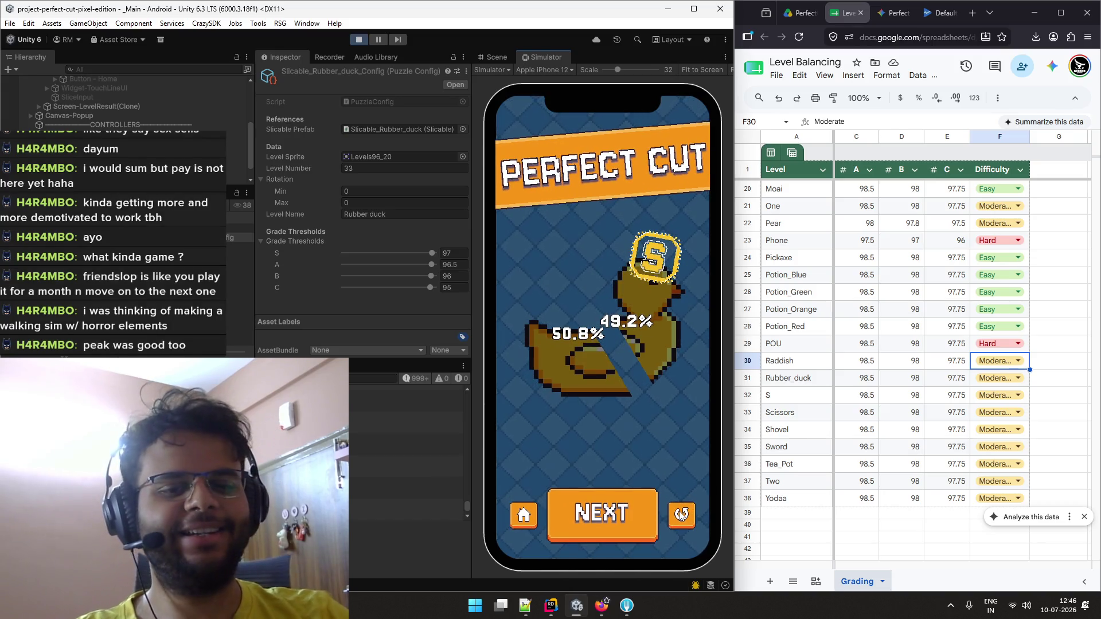
pyautogui.click(681, 514)
pyautogui.moveTo(584, 294); pyautogui.dragTo(647, 411)
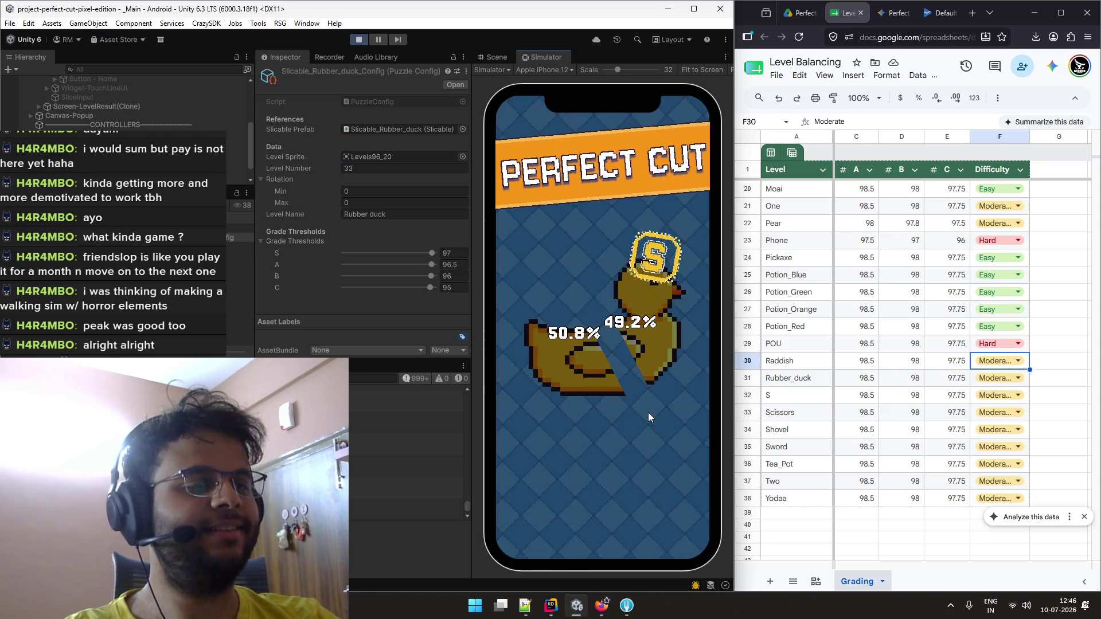
pyautogui.click(680, 516)
pyautogui.moveTo(579, 293); pyautogui.dragTo(653, 428)
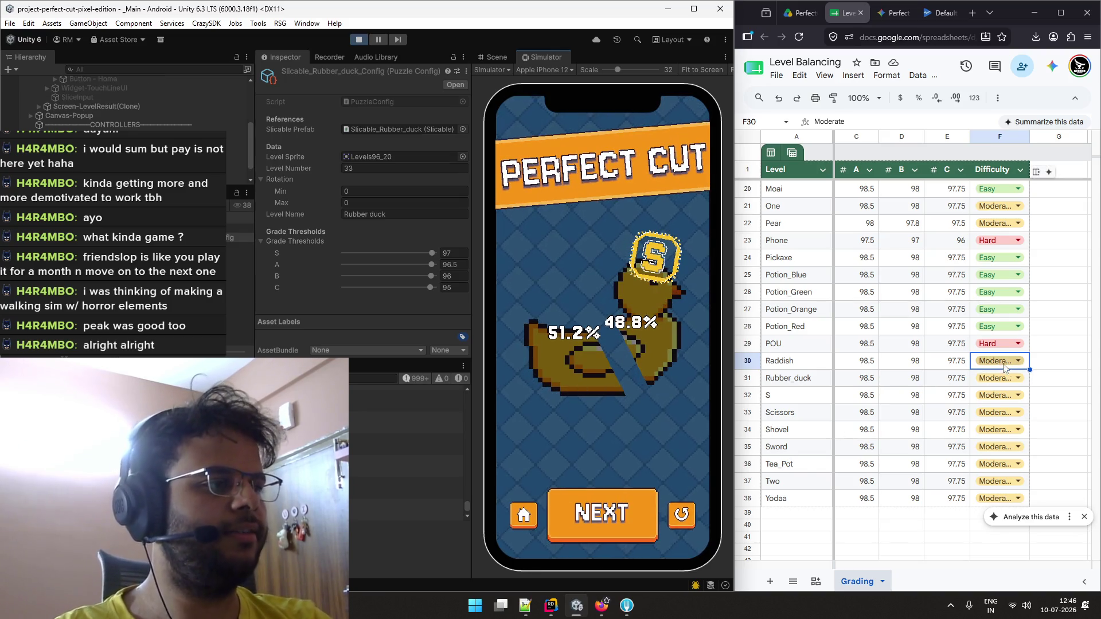
pyautogui.click(1010, 381)
pyautogui.click(1006, 433)
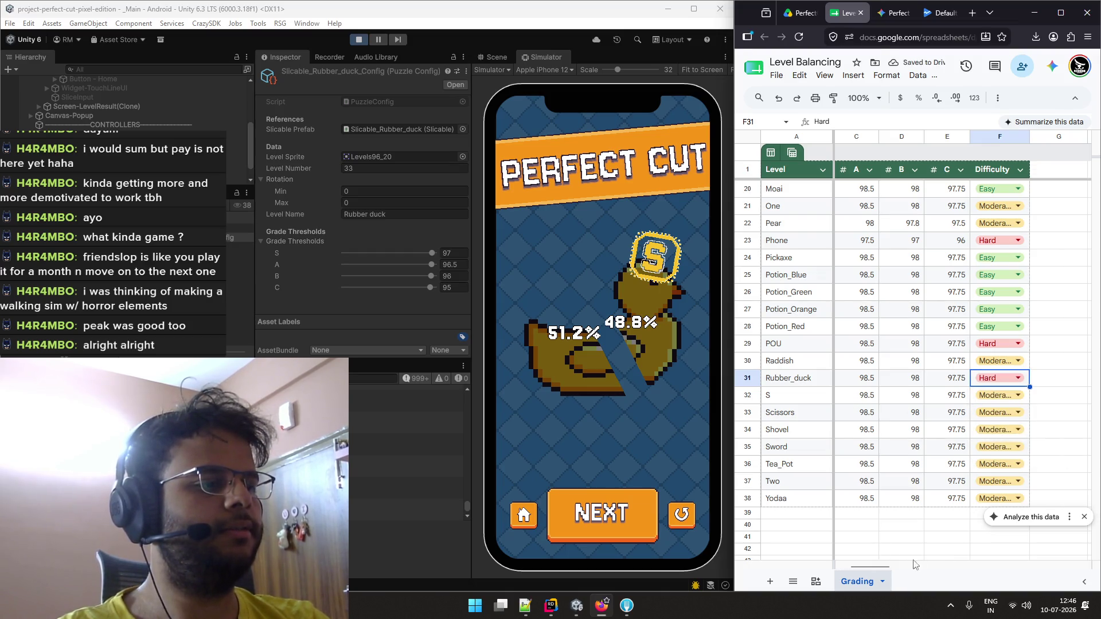
# Scroll the sheet to the threshold columns and advance the game to the next level
pyautogui.moveTo(883, 569); pyautogui.dragTo(848, 567)
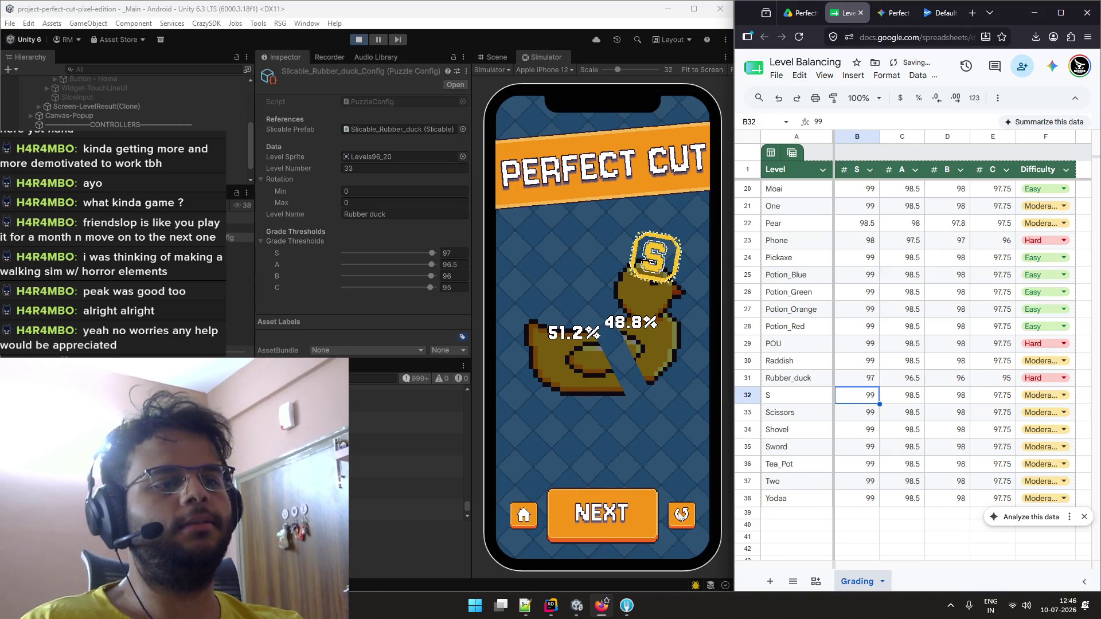
pyautogui.click(613, 508)
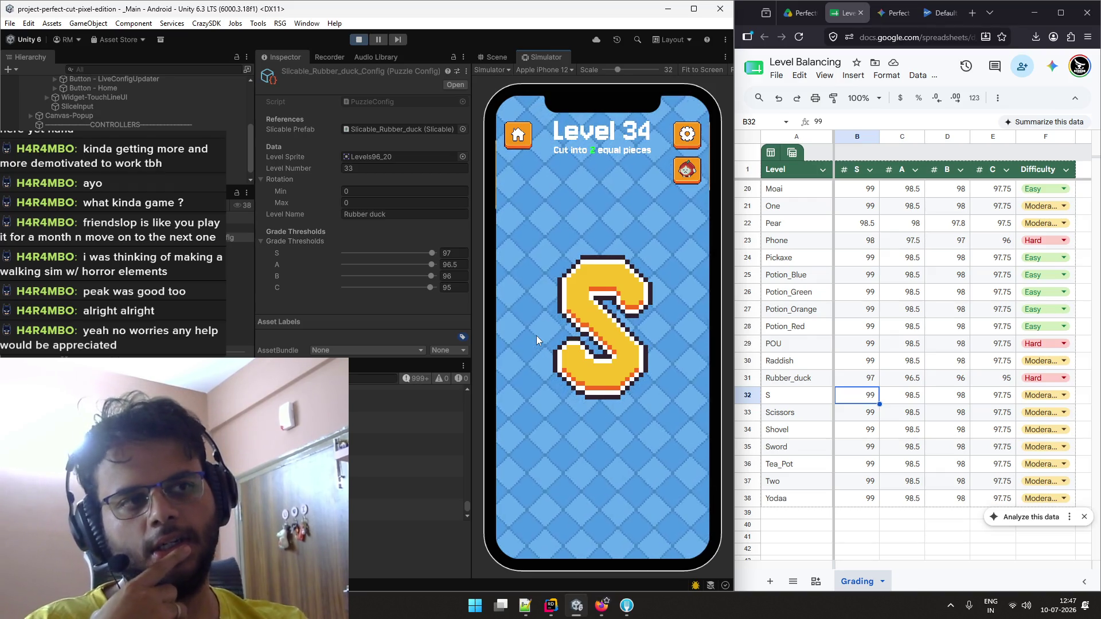
# Cut the Level 34 S shape until a Perfect Cut, advance to Level 35, and open S's difficulty dropdown
pyautogui.moveTo(522, 331); pyautogui.dragTo(670, 332)
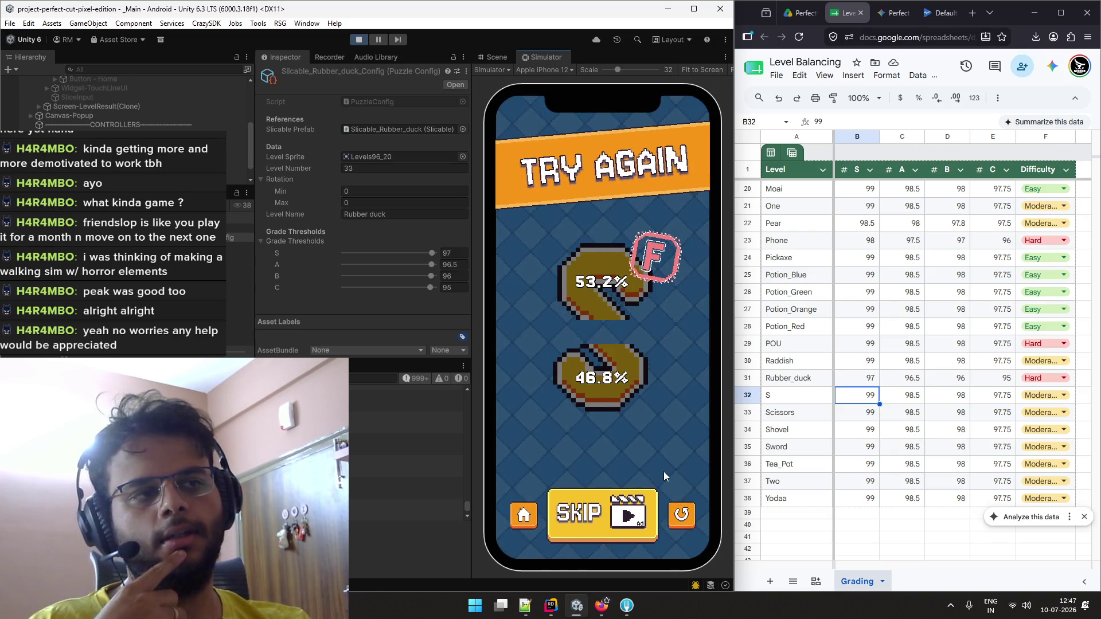
pyautogui.click(672, 504)
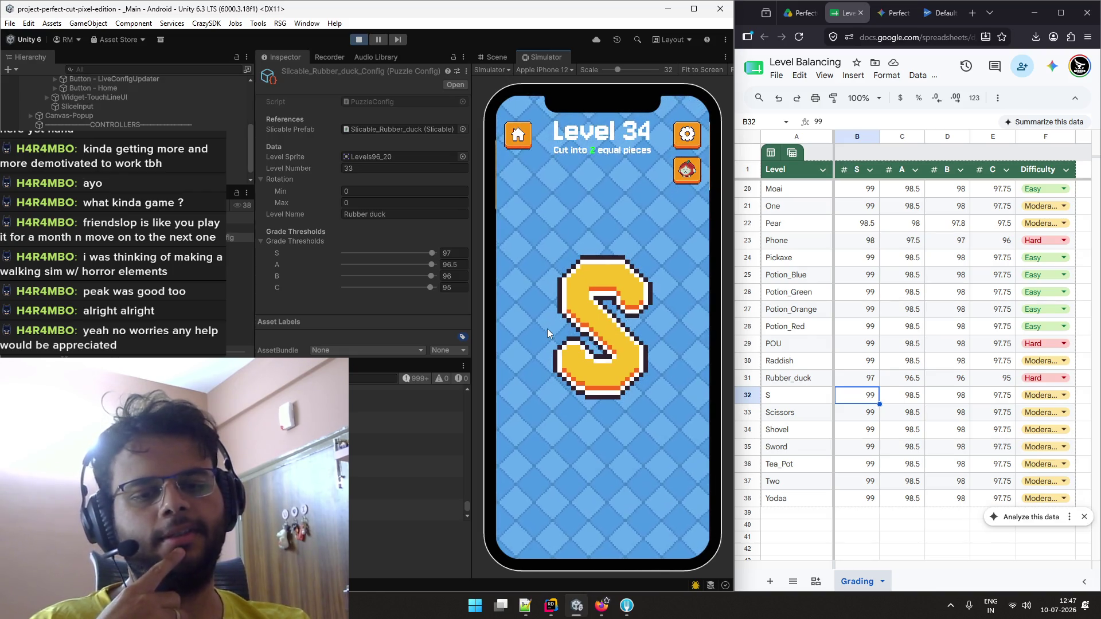
pyautogui.moveTo(543, 330); pyautogui.dragTo(669, 332)
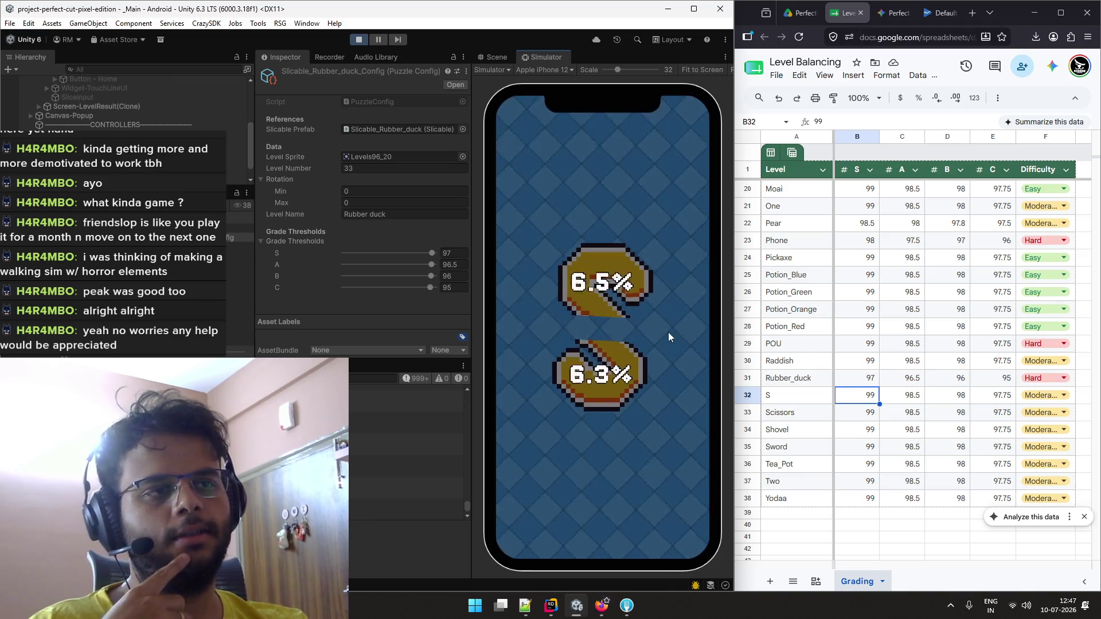
pyautogui.click(677, 509)
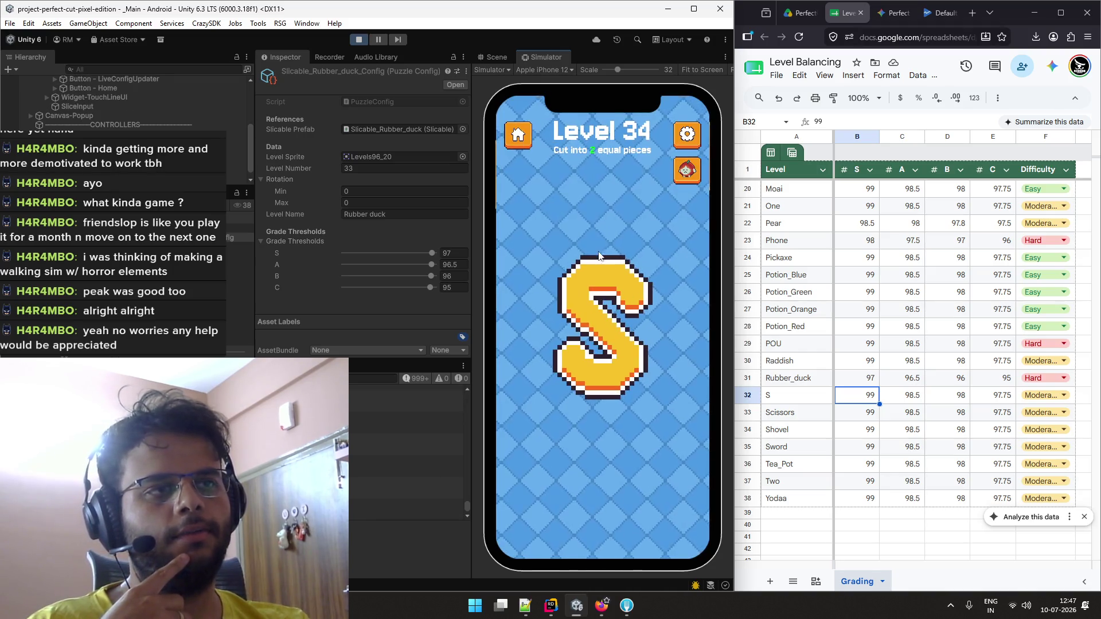
pyautogui.moveTo(602, 235); pyautogui.dragTo(600, 454)
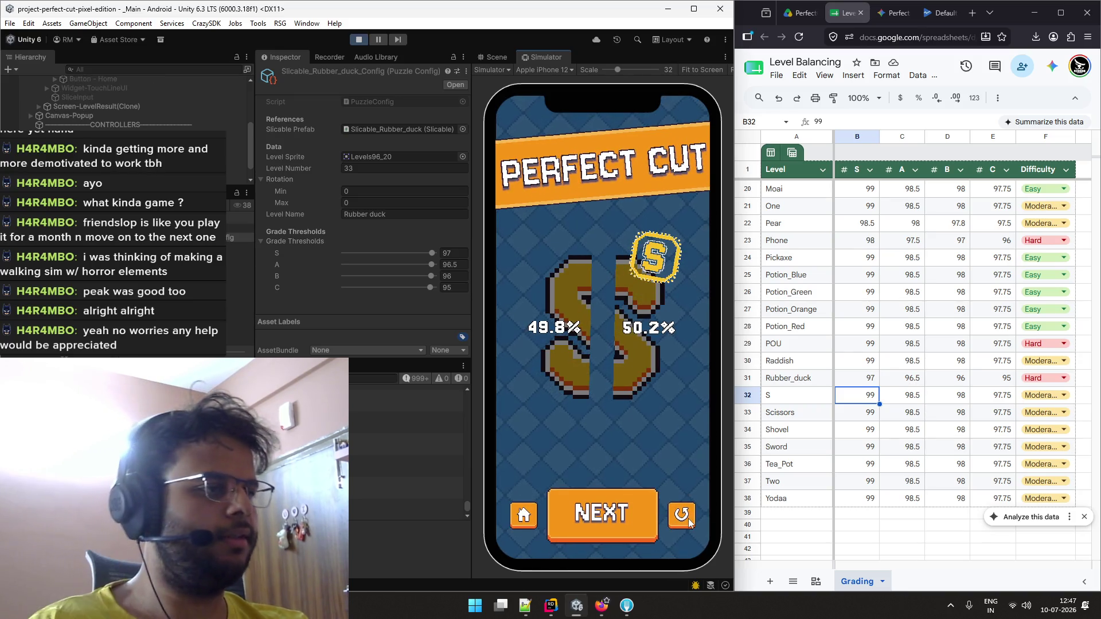
pyautogui.click(642, 515)
pyautogui.click(1035, 398)
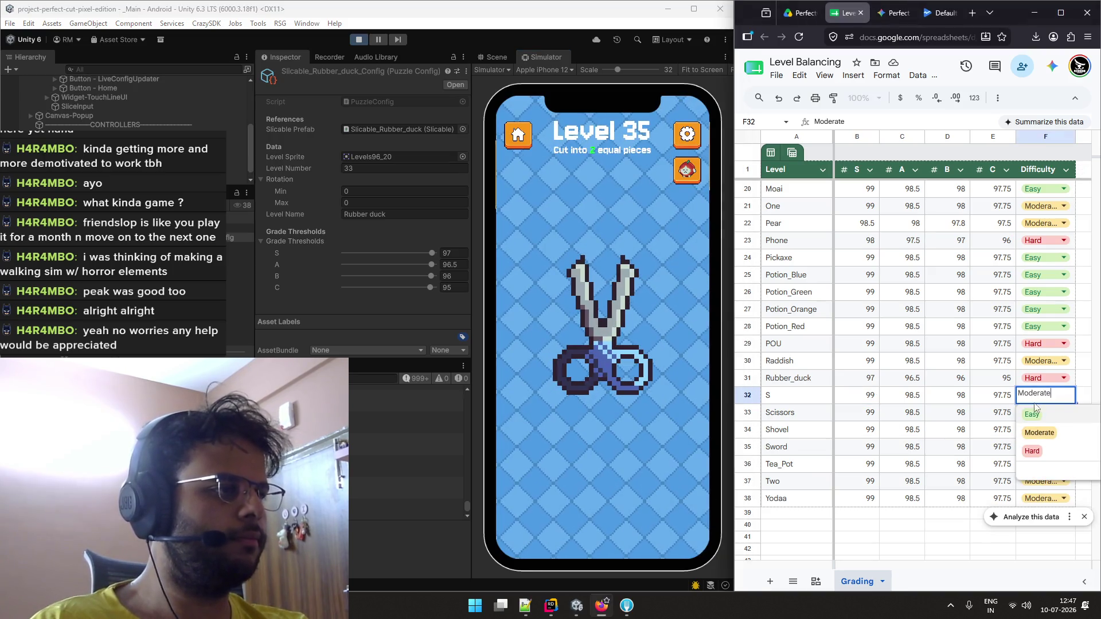
# Rate the S level Easy and load the scissors level from the level select grid
pyautogui.click(1059, 415)
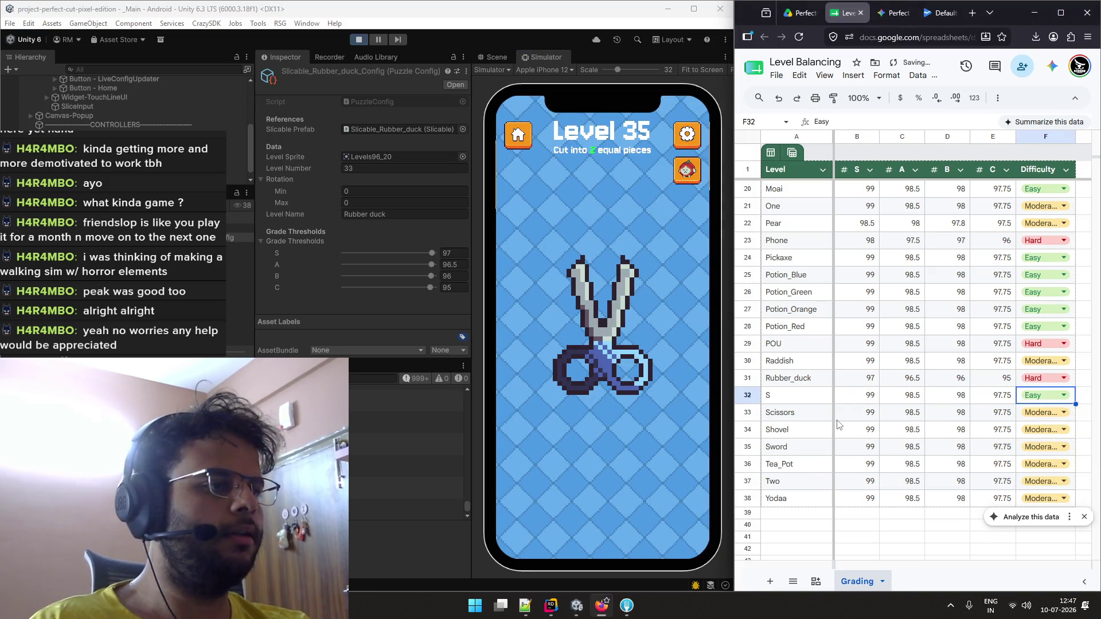
pyautogui.click(523, 135)
pyautogui.click(585, 395)
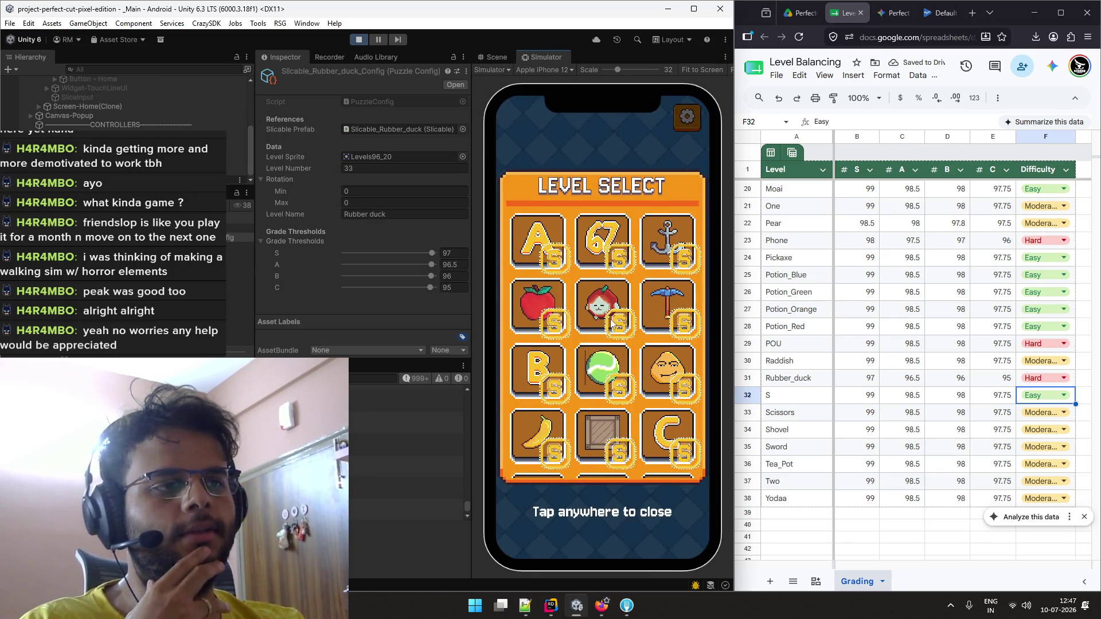
pyautogui.scroll(-10, 611, 323)
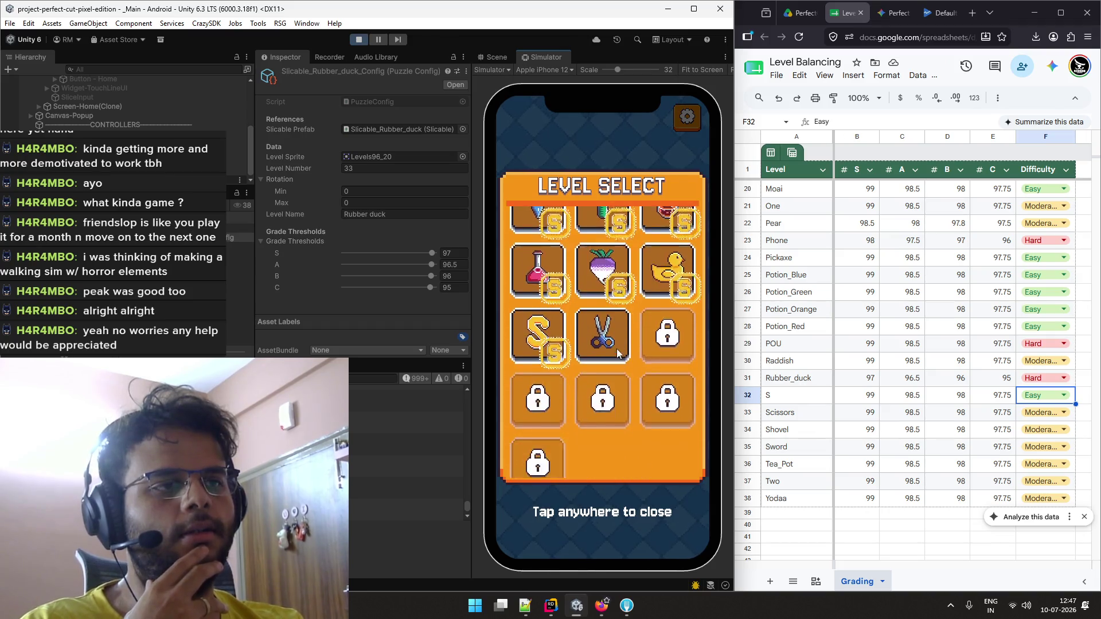
pyautogui.click(617, 348)
# Cut the scissors vertically in half and rate the Scissors level Easy
pyautogui.moveTo(605, 220); pyautogui.dragTo(601, 447)
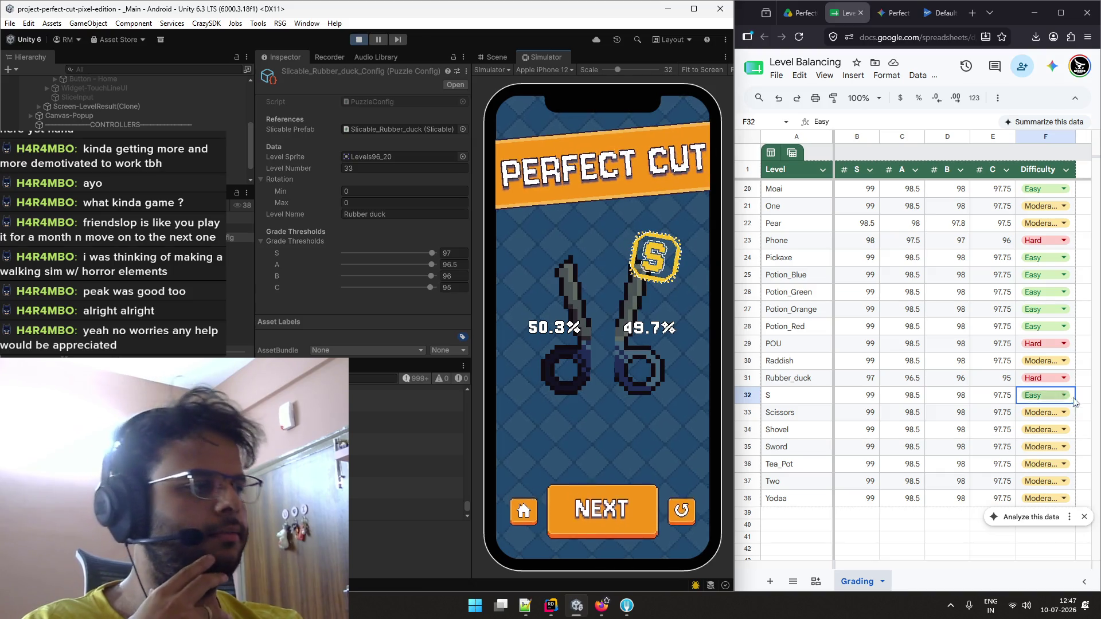
pyautogui.click(1058, 412)
pyautogui.click(1027, 449)
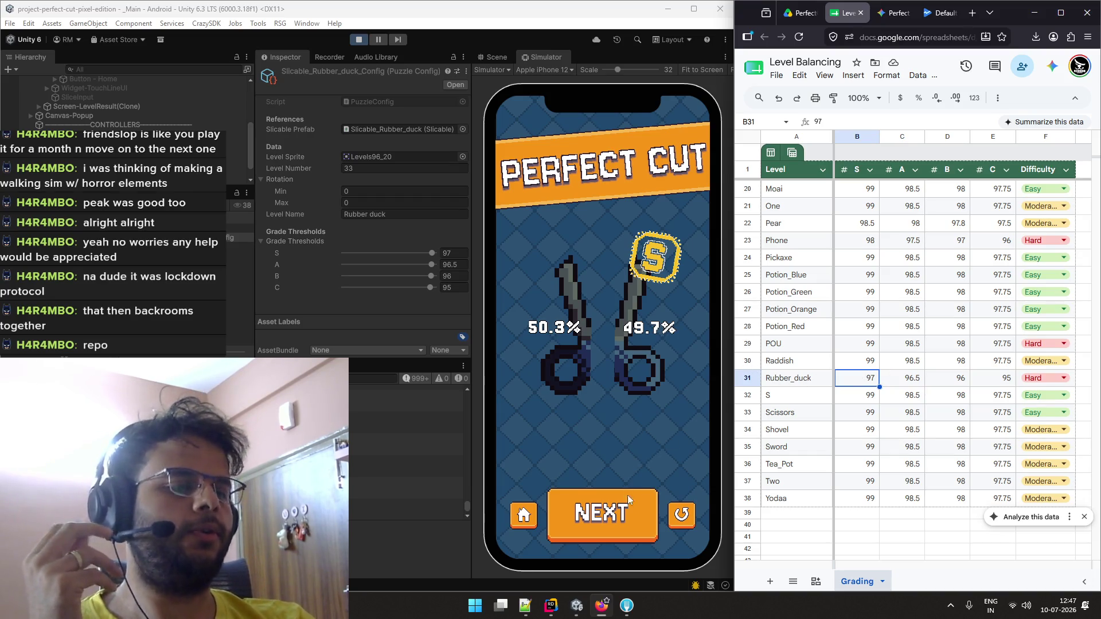
# Advance to Level 36 and try vertical cuts down the shovel, then retry
pyautogui.click(630, 516)
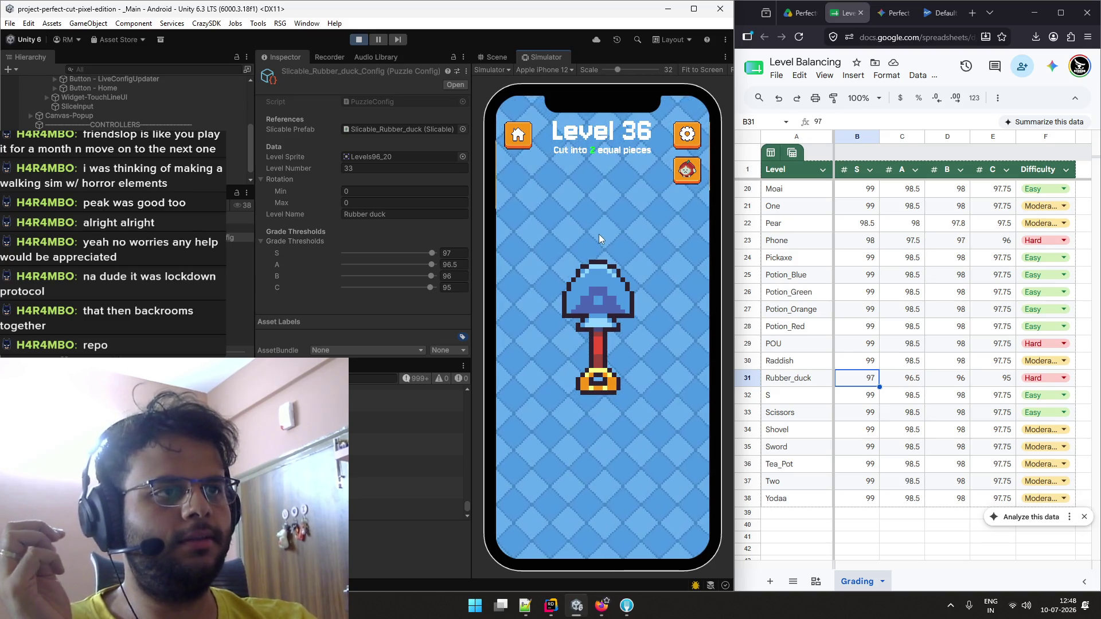
pyautogui.moveTo(597, 241); pyautogui.dragTo(598, 440)
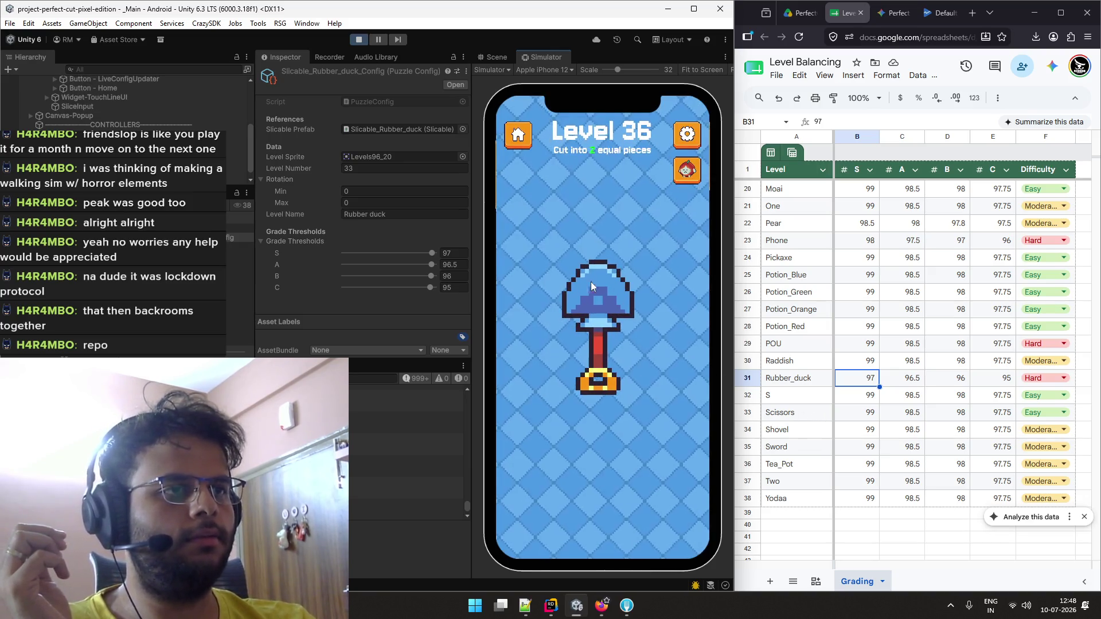
pyautogui.moveTo(598, 239); pyautogui.dragTo(598, 417)
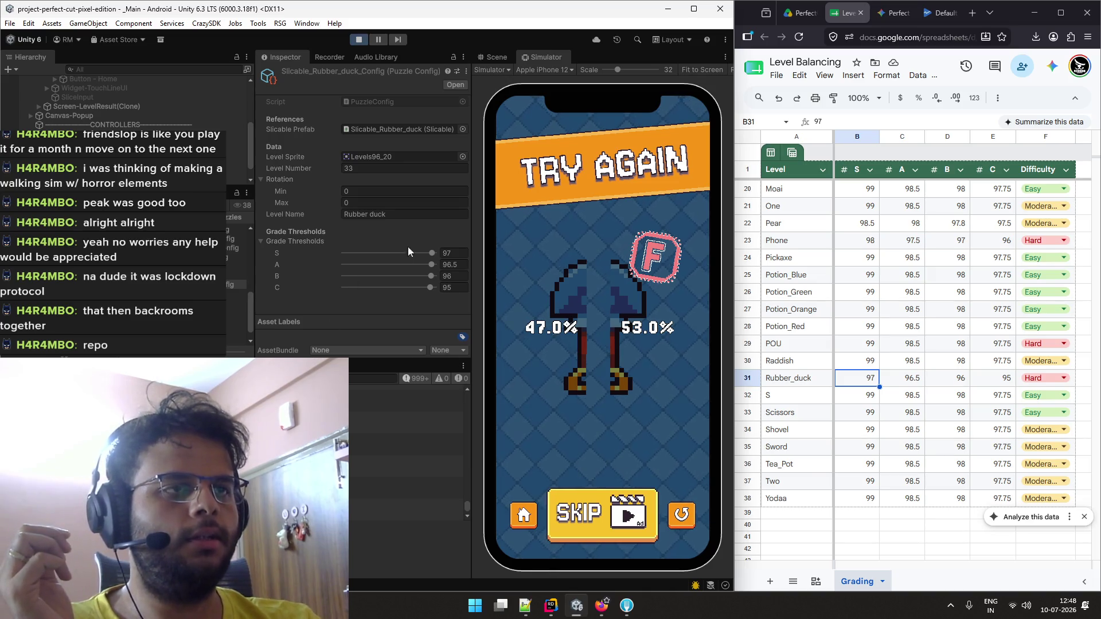
pyautogui.click(685, 511)
pyautogui.click(167, 69)
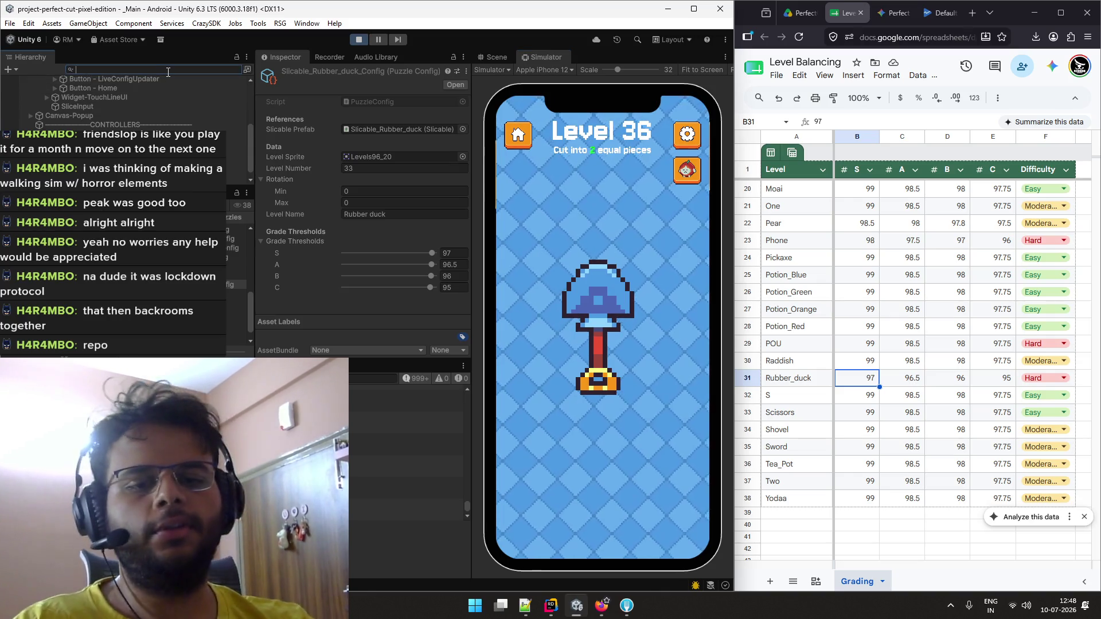
# Search 'shove', inspect Slicable_Shovel(Clone) zoomed in the Scene view, then cut the shovel again
pyautogui.write('shover')
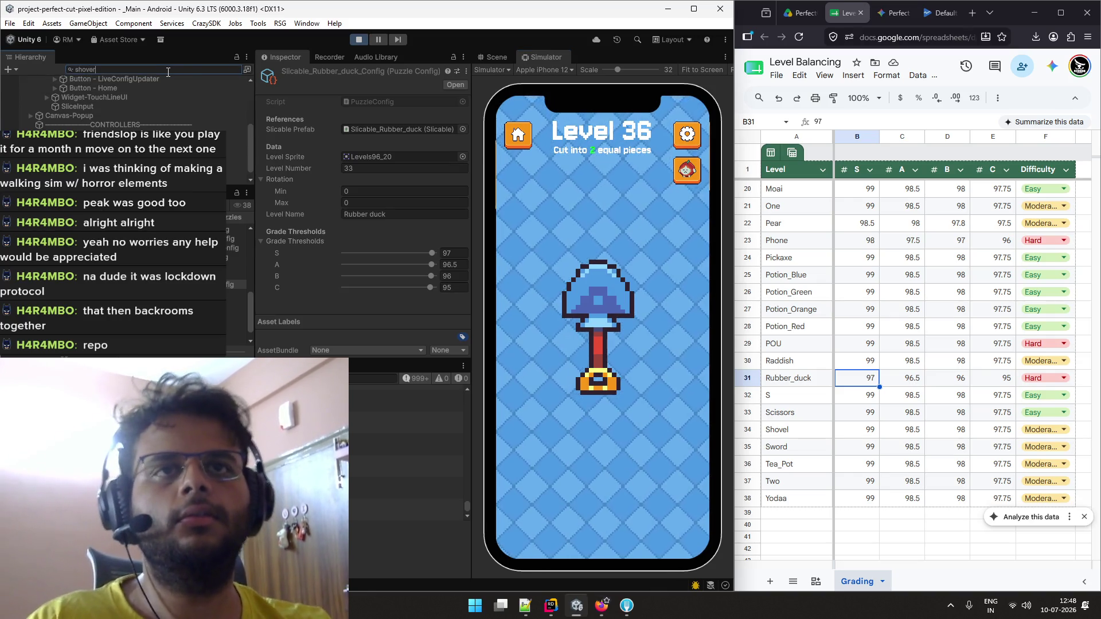
pyautogui.press('BackSpace')
pyautogui.click(155, 89)
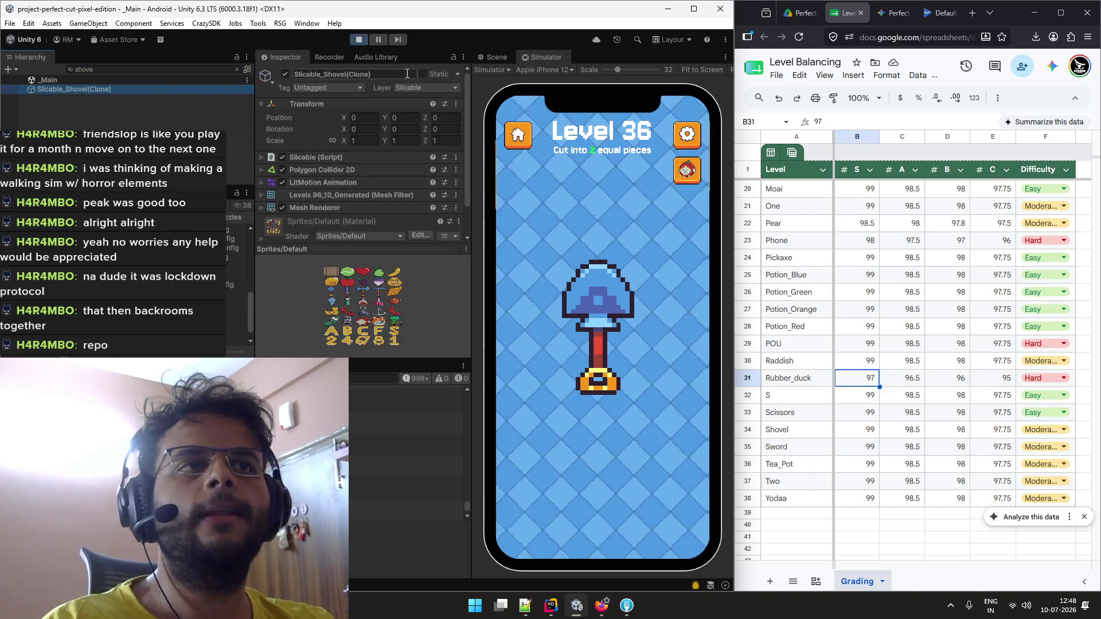
pyautogui.click(496, 58)
pyautogui.scroll(6, 608, 390)
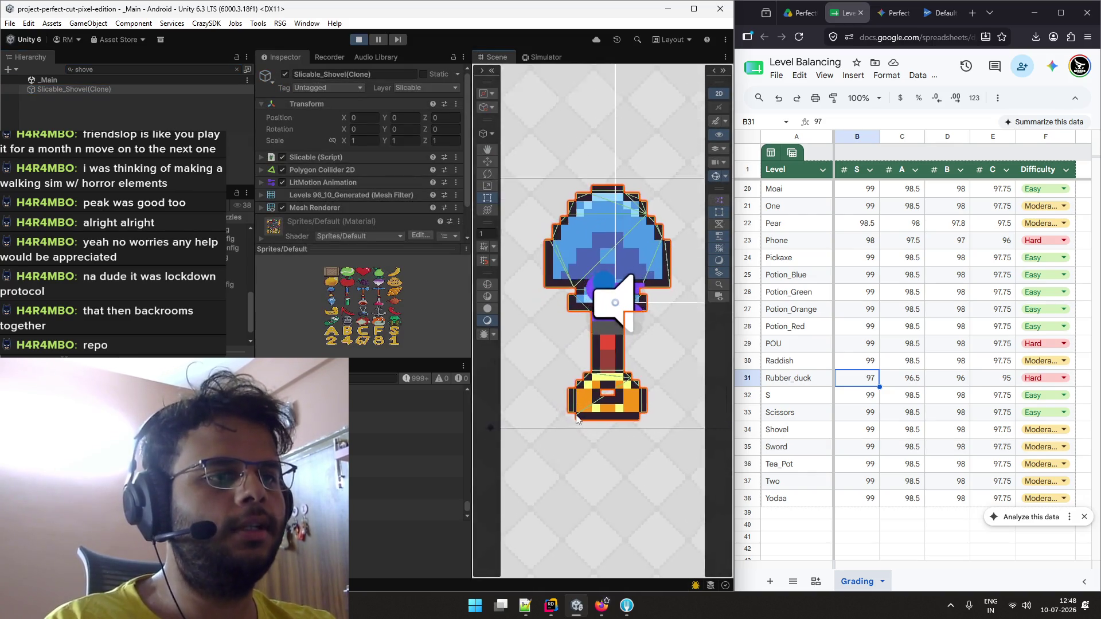
pyautogui.scroll(-3, 638, 286)
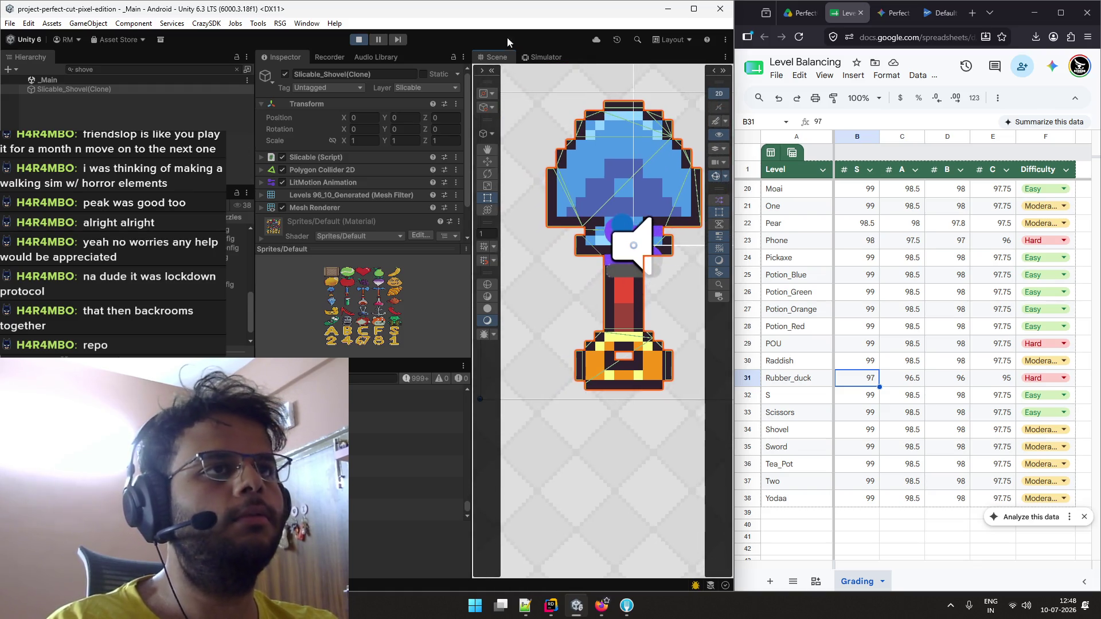
pyautogui.click(545, 57)
pyautogui.moveTo(598, 402); pyautogui.dragTo(597, 245)
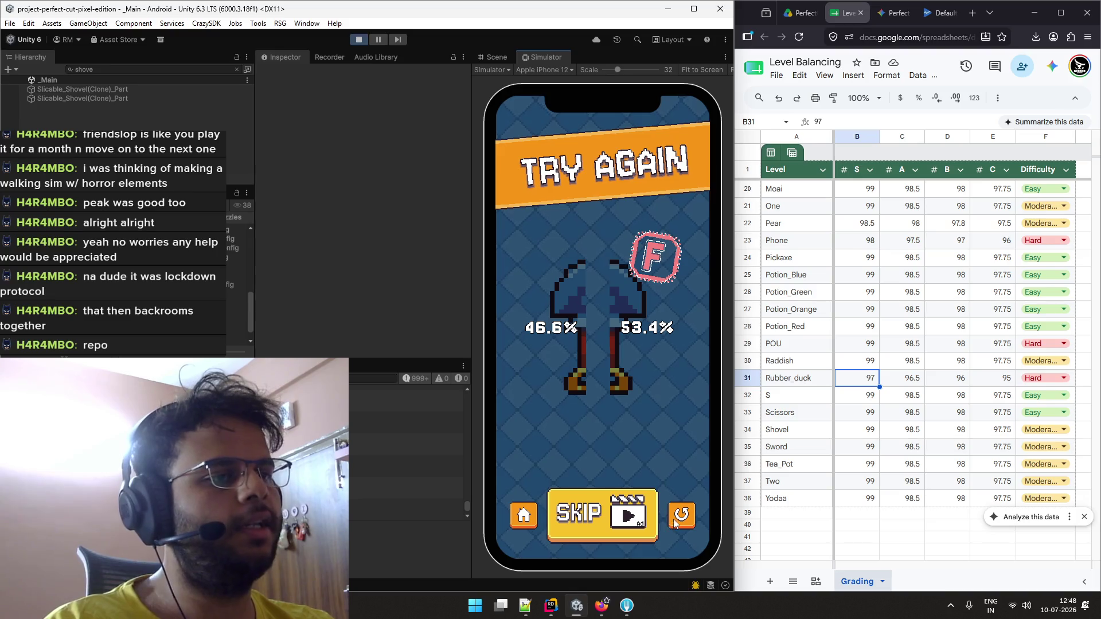
# Retry Level 36 with several vertical and horizontal cuts through the shovel
pyautogui.click(680, 517)
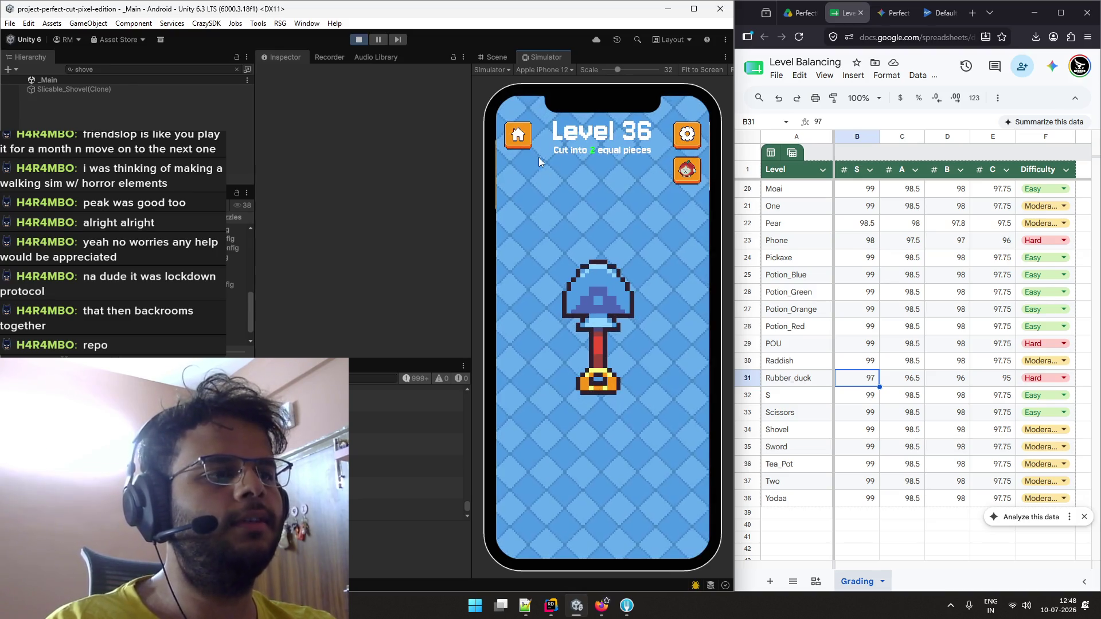
pyautogui.moveTo(597, 231); pyautogui.dragTo(597, 457)
pyautogui.click(681, 513)
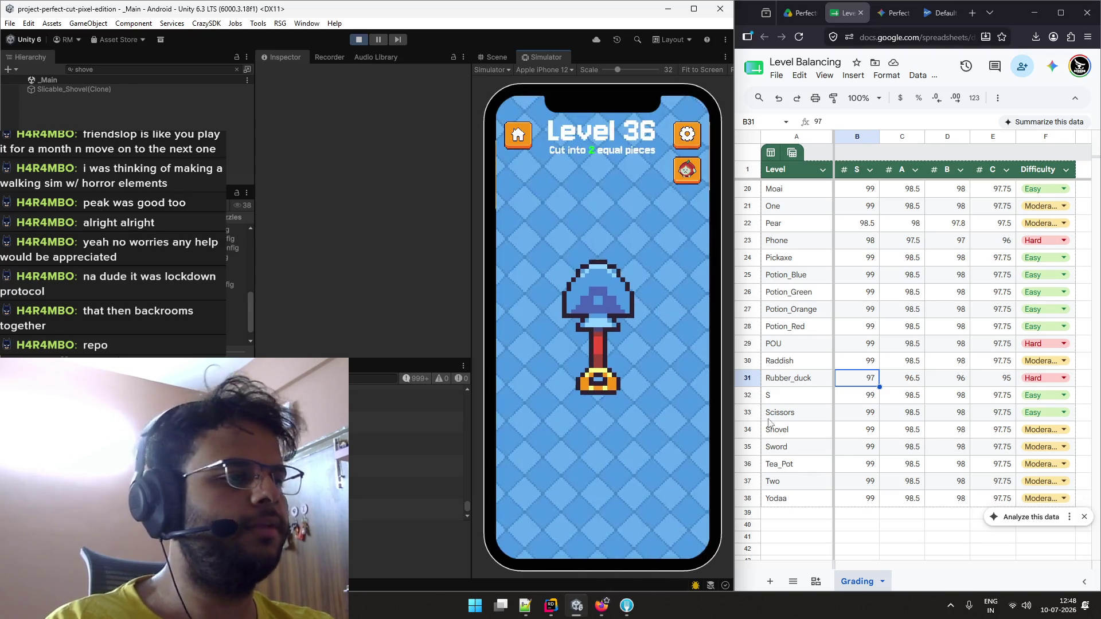
pyautogui.moveTo(569, 346); pyautogui.dragTo(645, 363)
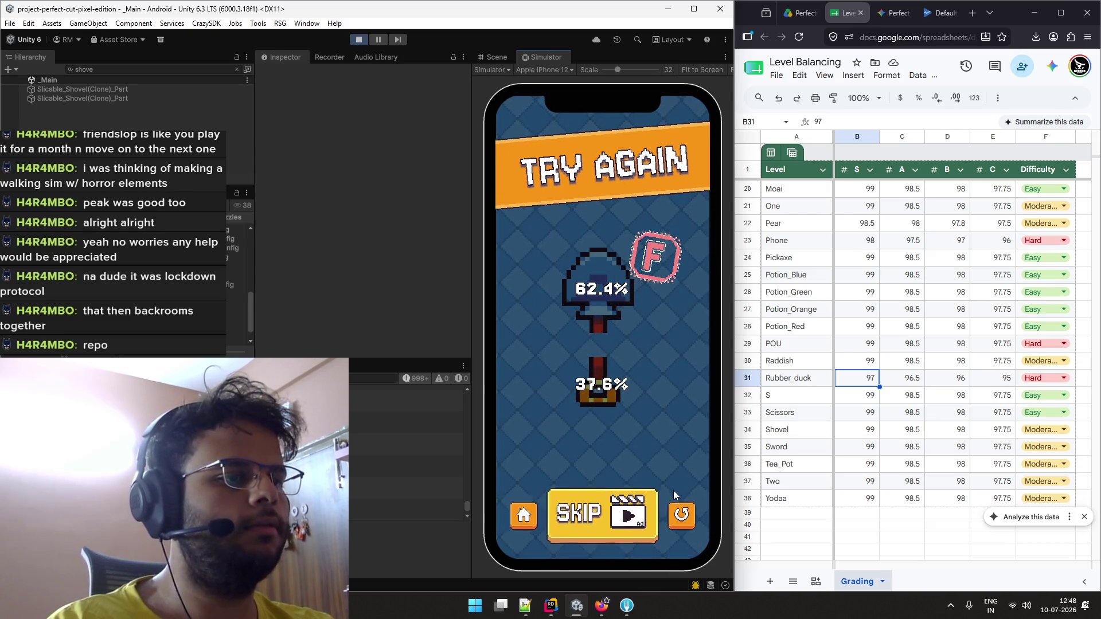
pyautogui.click(674, 505)
pyautogui.moveTo(592, 226); pyautogui.dragTo(603, 445)
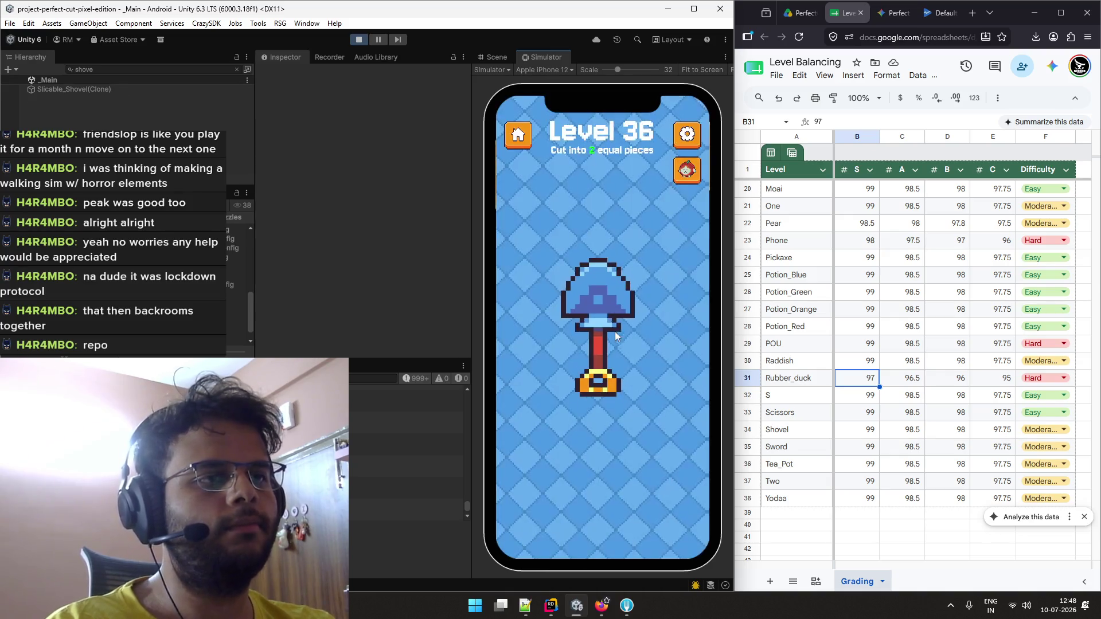
pyautogui.moveTo(598, 245); pyautogui.dragTo(599, 413)
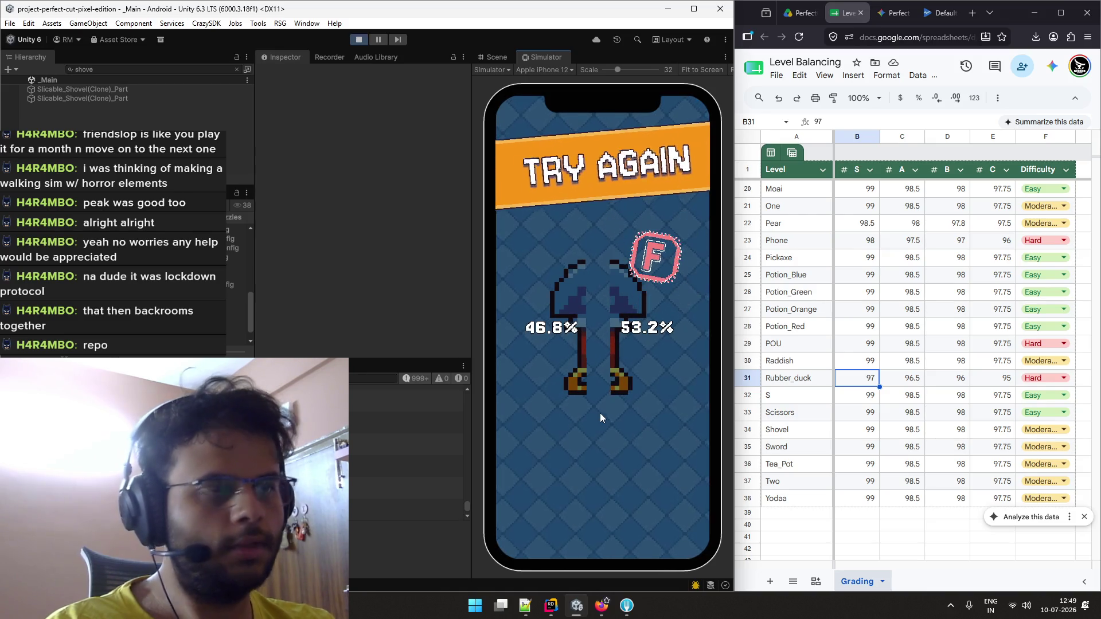
# Mark the Shovel row red in the sheet and skip past the level
pyautogui.scroll(5, 785, 401)
pyautogui.click(797, 367)
pyautogui.scroll(-5, 800, 384)
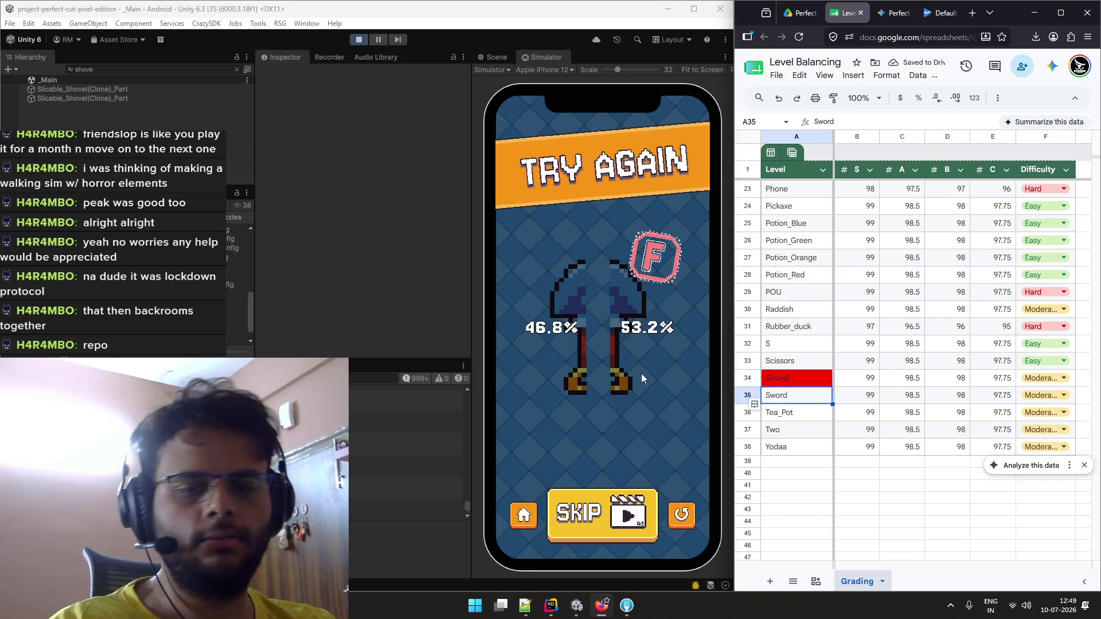
pyautogui.click(640, 513)
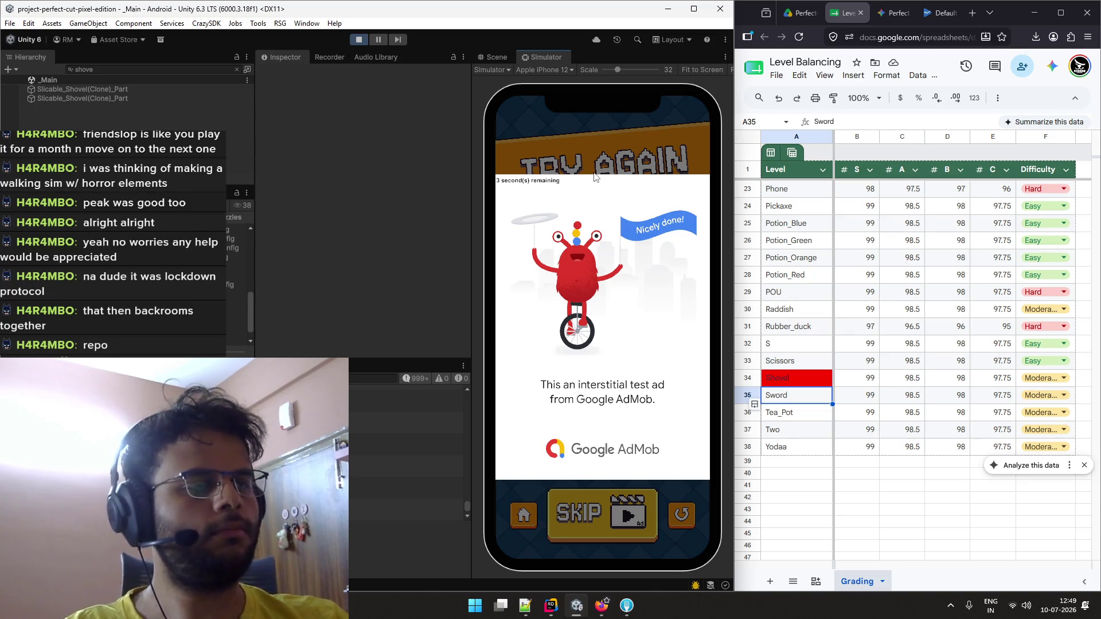
# Close the test ad and try slicing the Level 37 blade vertically in half
pyautogui.click(529, 181)
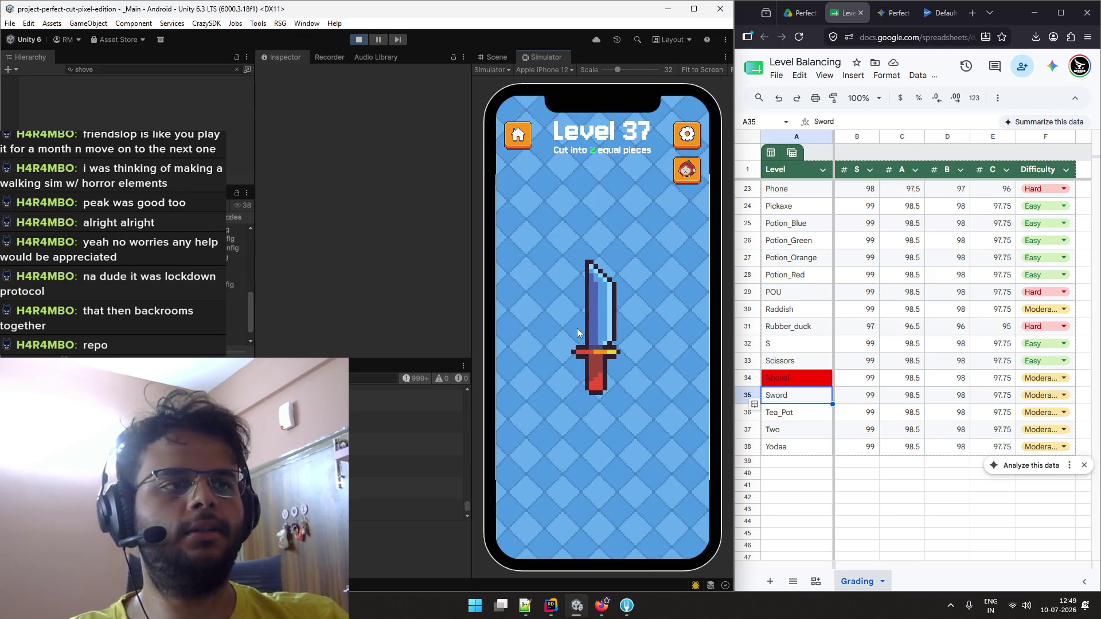
pyautogui.moveTo(587, 221); pyautogui.dragTo(590, 445)
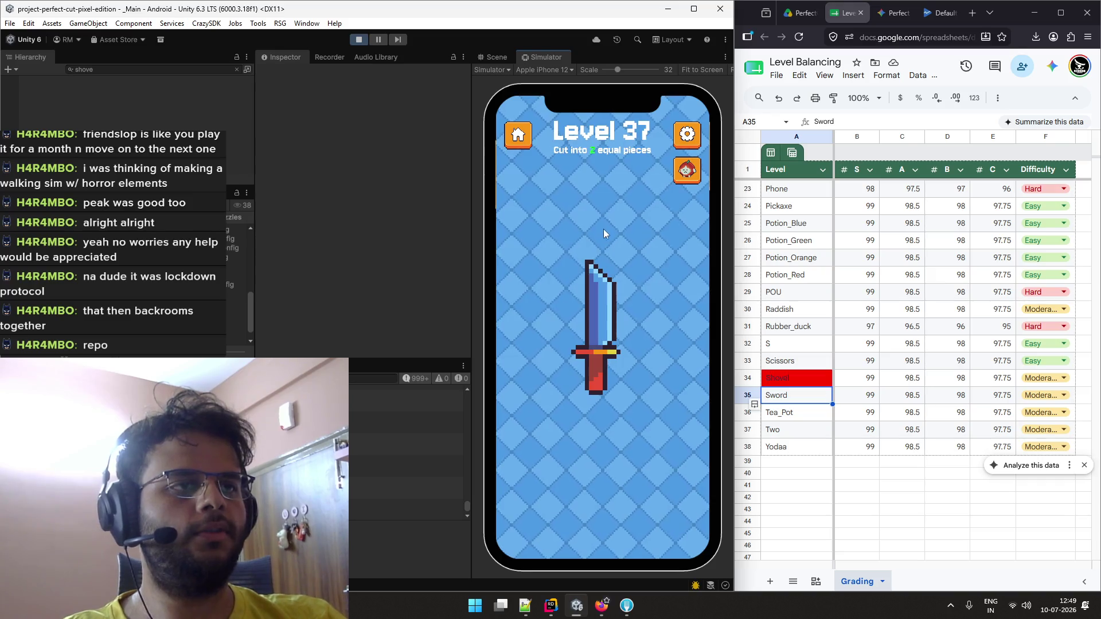
pyautogui.moveTo(603, 228); pyautogui.dragTo(595, 435)
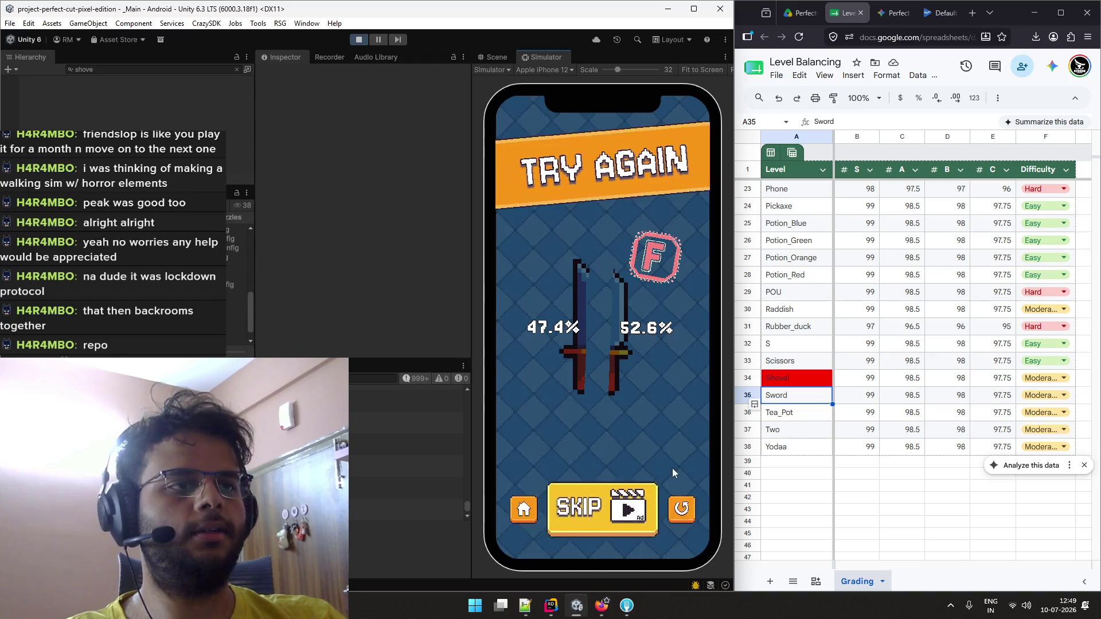
pyautogui.click(688, 514)
pyautogui.moveTo(603, 237); pyautogui.dragTo(593, 438)
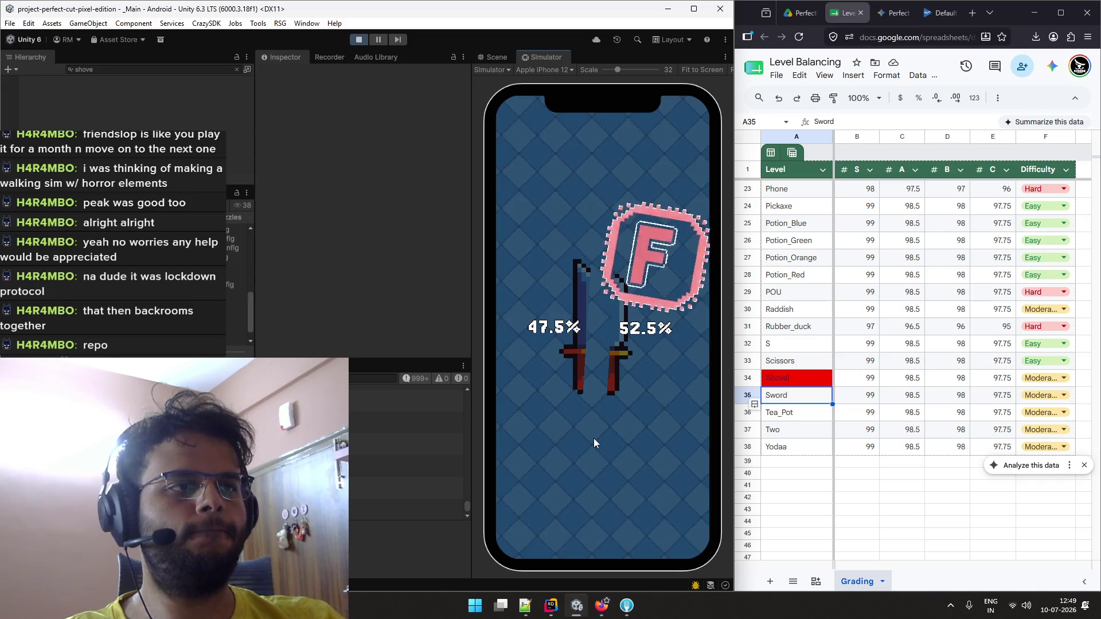
# Retry the blade cut once more, then switch to the desktop playing YouTube
pyautogui.click(672, 502)
pyautogui.moveTo(598, 237); pyautogui.dragTo(597, 431)
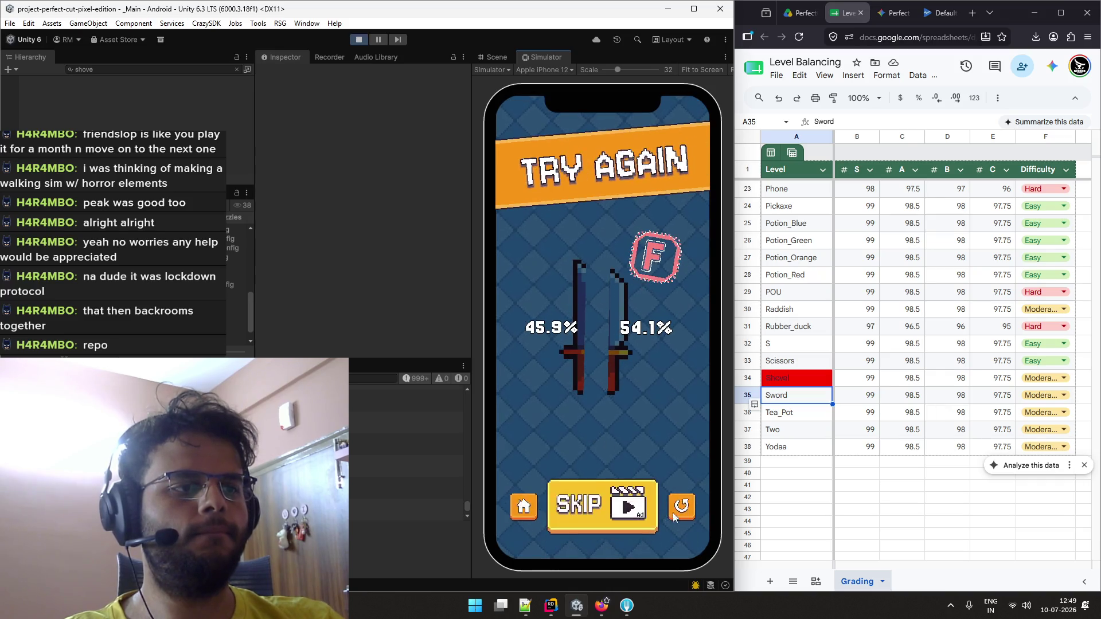
pyautogui.click(679, 523)
pyautogui.press('ctrl+super+Right')
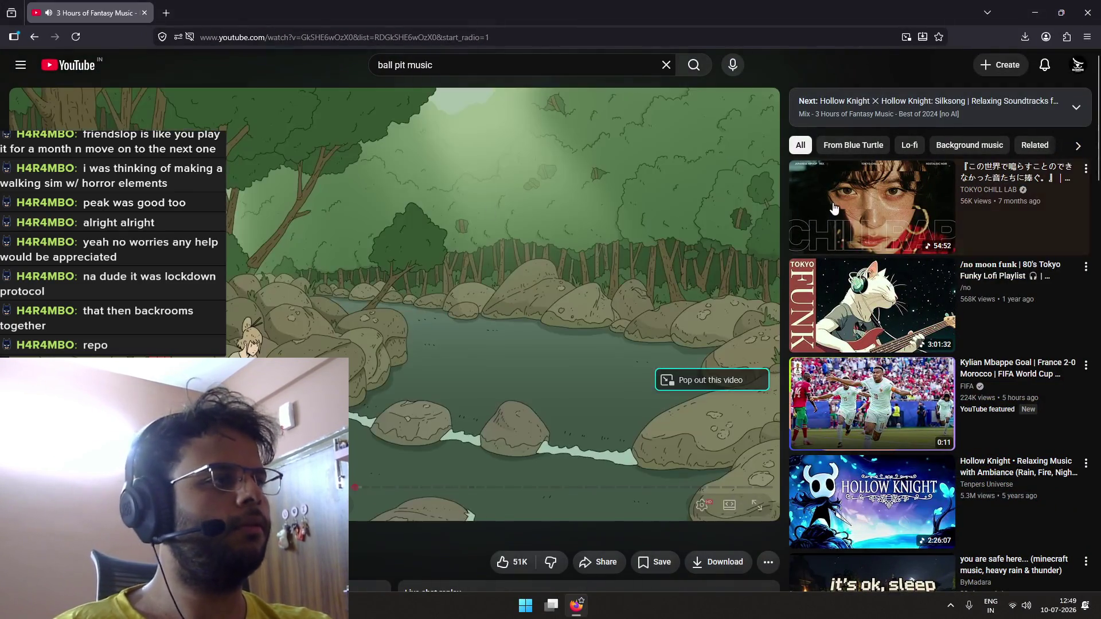
# Open the TOKYO CHILL LAB recommendation, go to the channel's Videos, and play one of its uploads
pyautogui.click(986, 196)
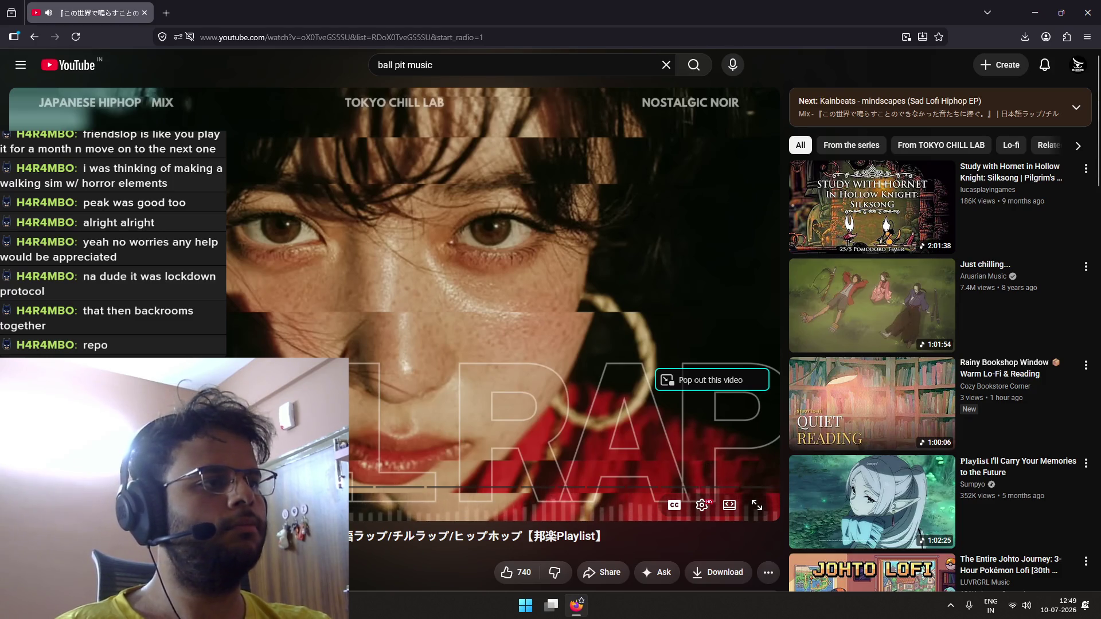
pyautogui.scroll(-5, 390, 332)
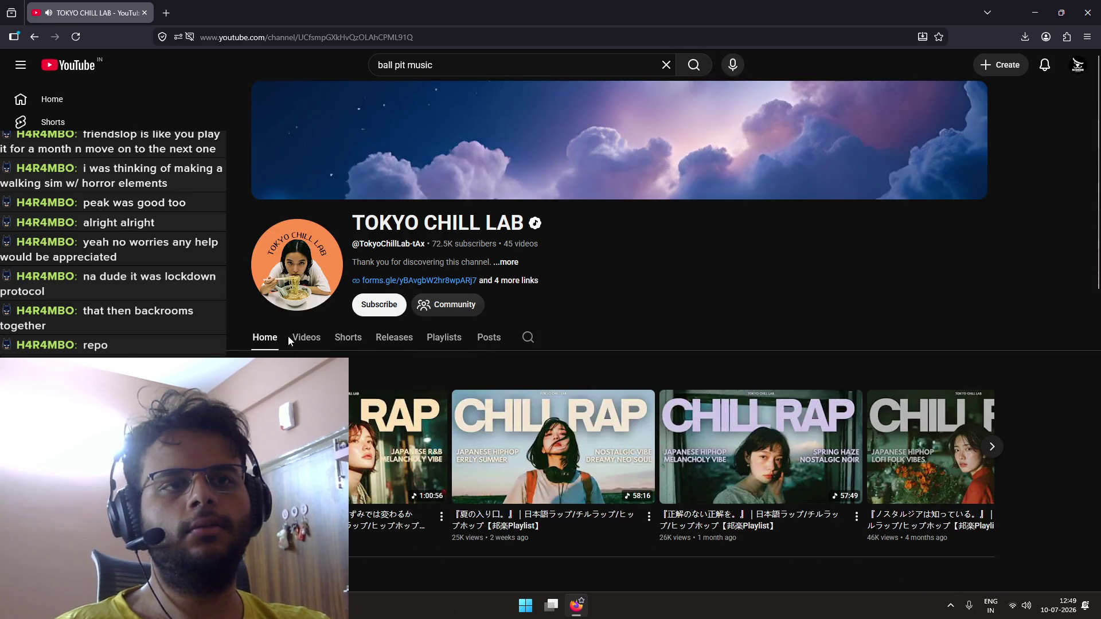
pyautogui.click(295, 340)
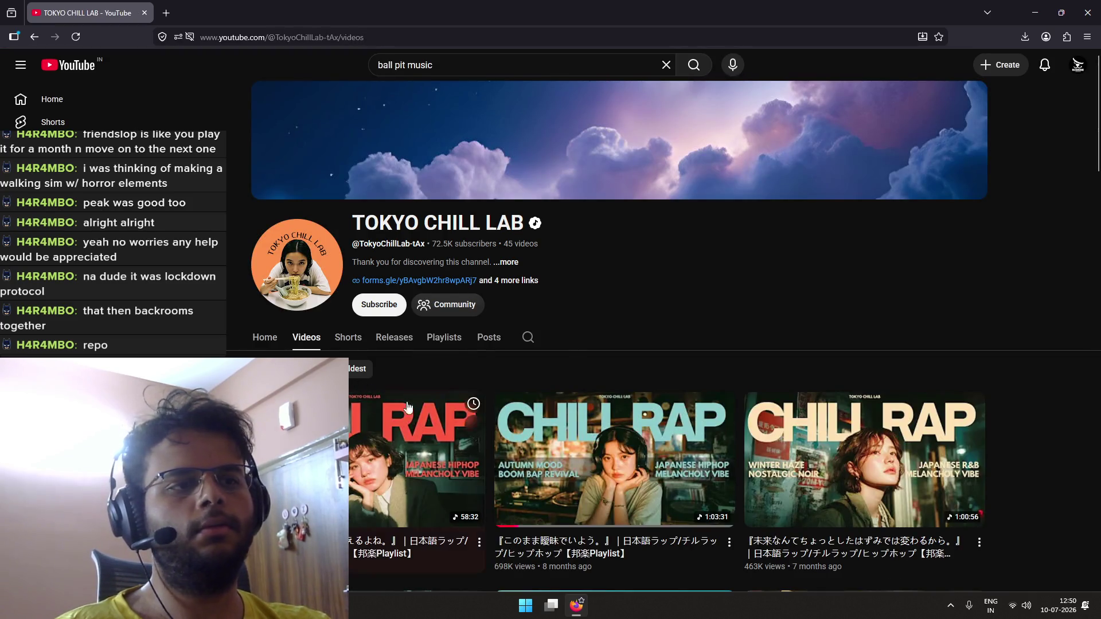
pyautogui.click(632, 448)
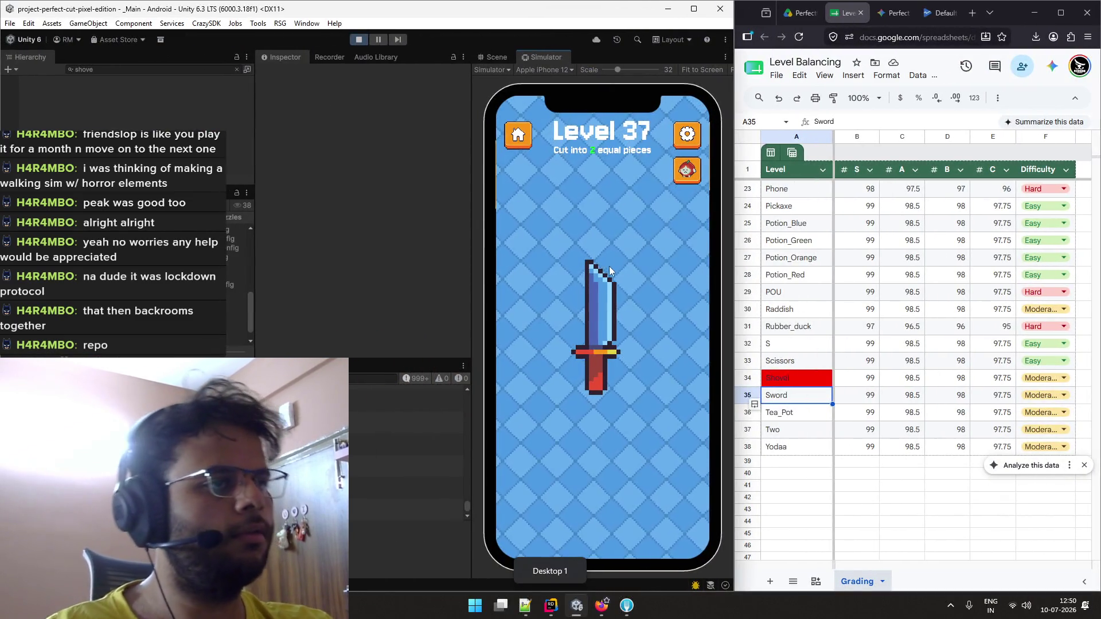
# Playtest the Level 37 sword with repeated vertical cuts, retrying after each failed attempt
pyautogui.moveTo(604, 243); pyautogui.dragTo(593, 426)
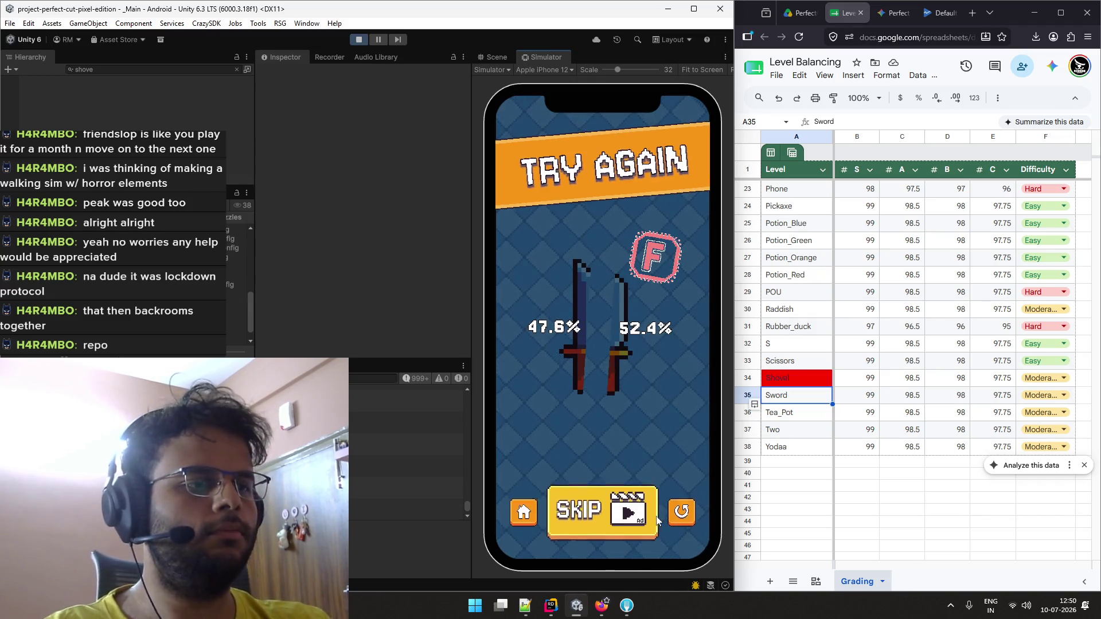
pyautogui.click(671, 510)
pyautogui.moveTo(597, 220)
pyautogui.mouseDown()
pyautogui.moveTo(582, 422)
pyautogui.moveTo(597, 427)
pyautogui.mouseUp()
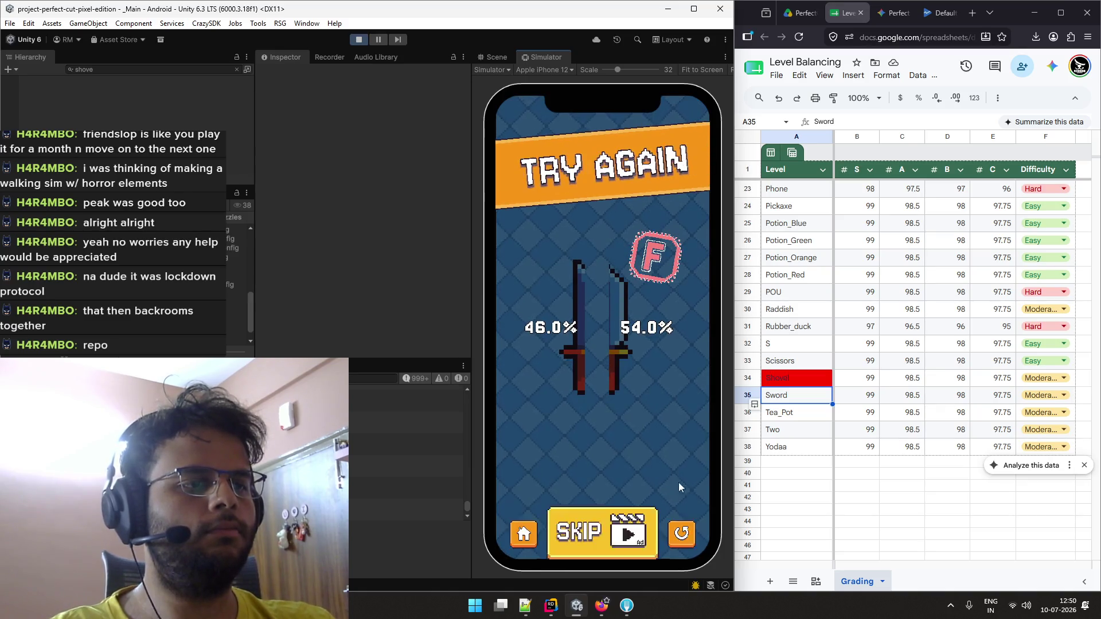
pyautogui.click(680, 514)
pyautogui.moveTo(601, 232); pyautogui.dragTo(592, 437)
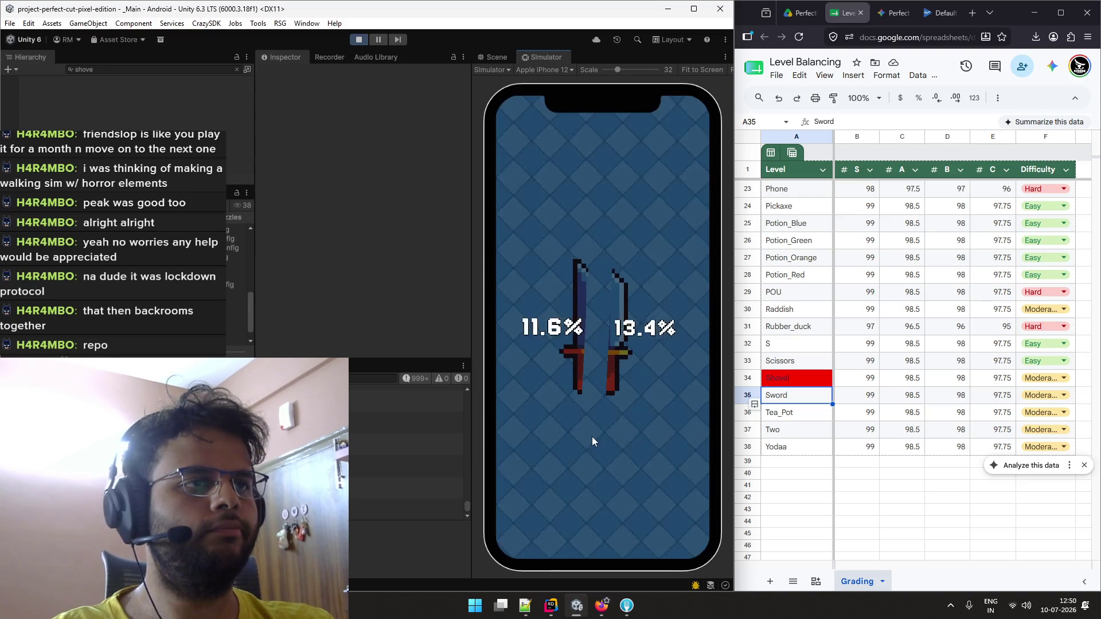
pyautogui.click(681, 513)
pyautogui.moveTo(606, 232); pyautogui.dragTo(590, 444)
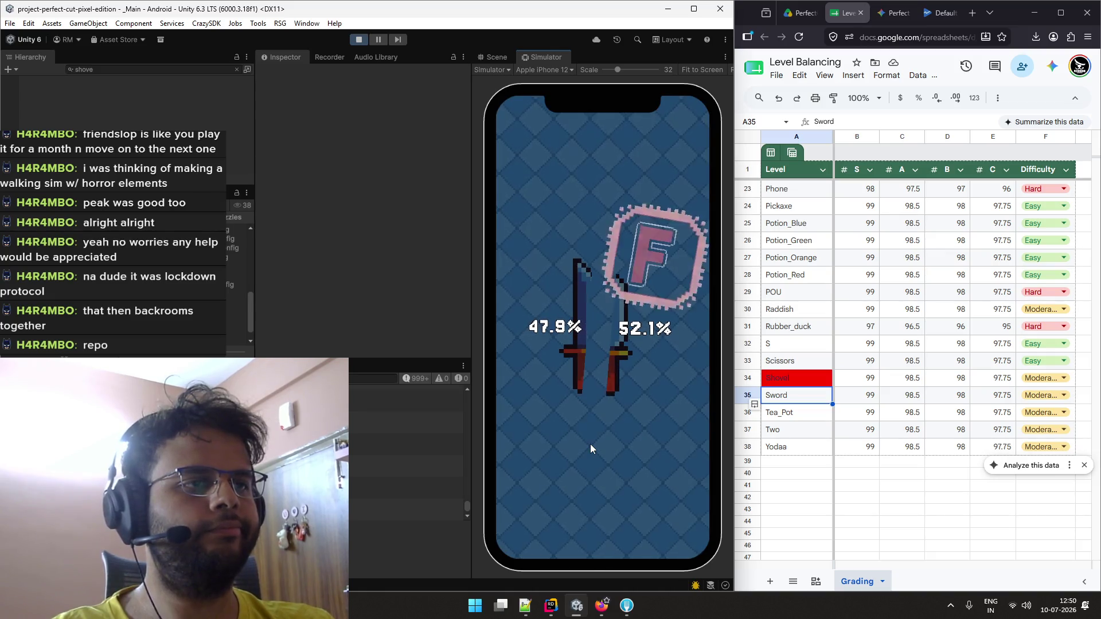
pyautogui.click(685, 518)
# Switch to horizontal sword cuts until reaching a 50.1%/49.9% Perfect Cut S
pyautogui.moveTo(591, 365); pyautogui.dragTo(567, 320)
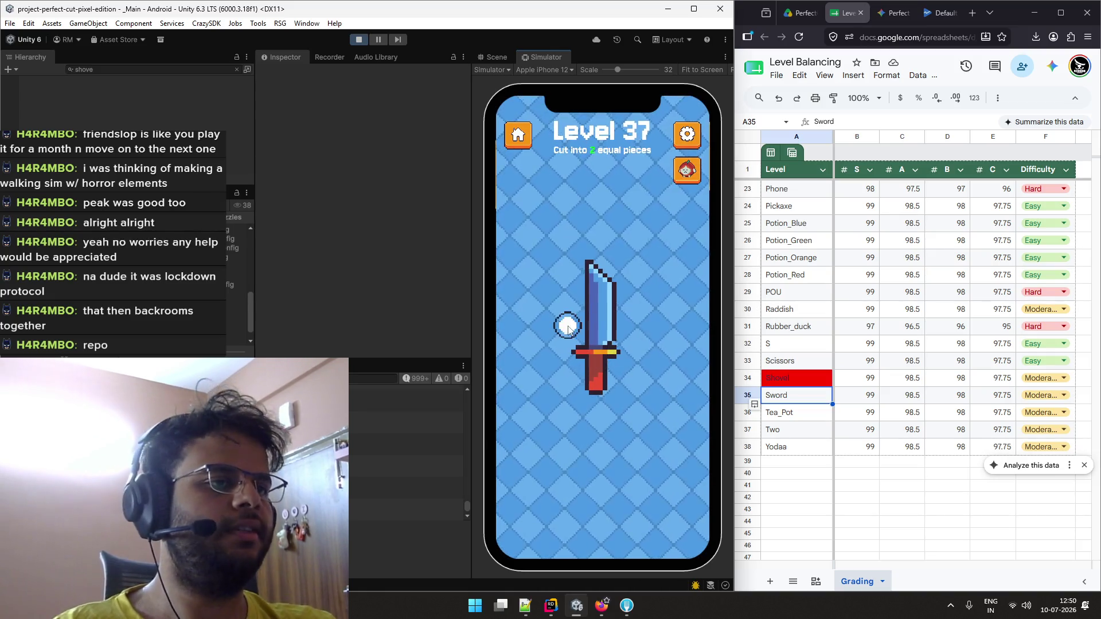
pyautogui.click(682, 513)
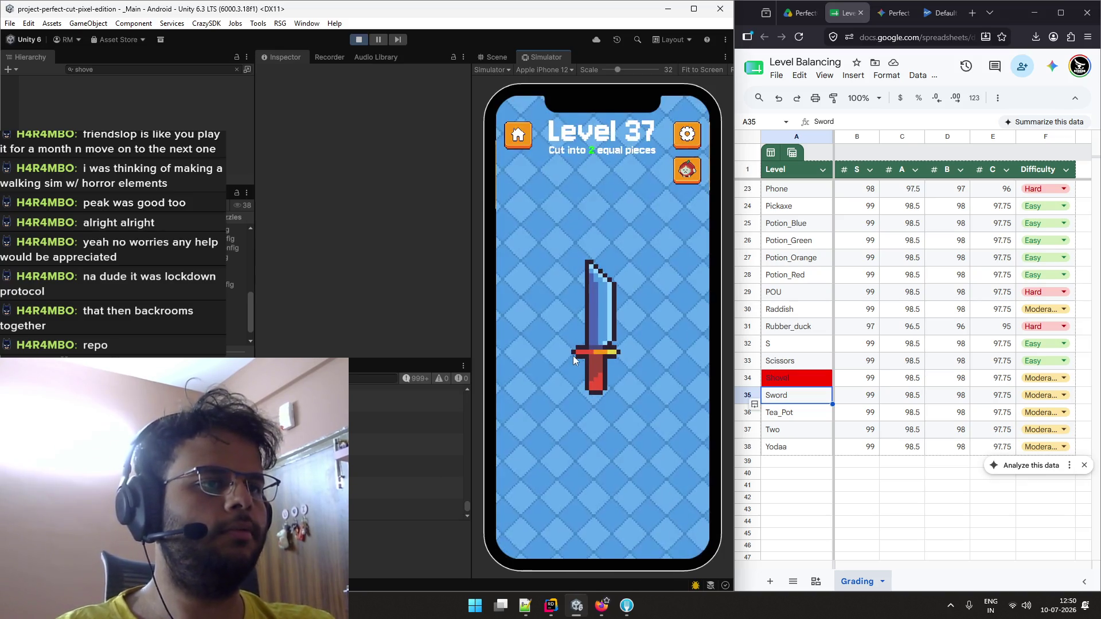
pyautogui.moveTo(549, 339); pyautogui.dragTo(647, 339)
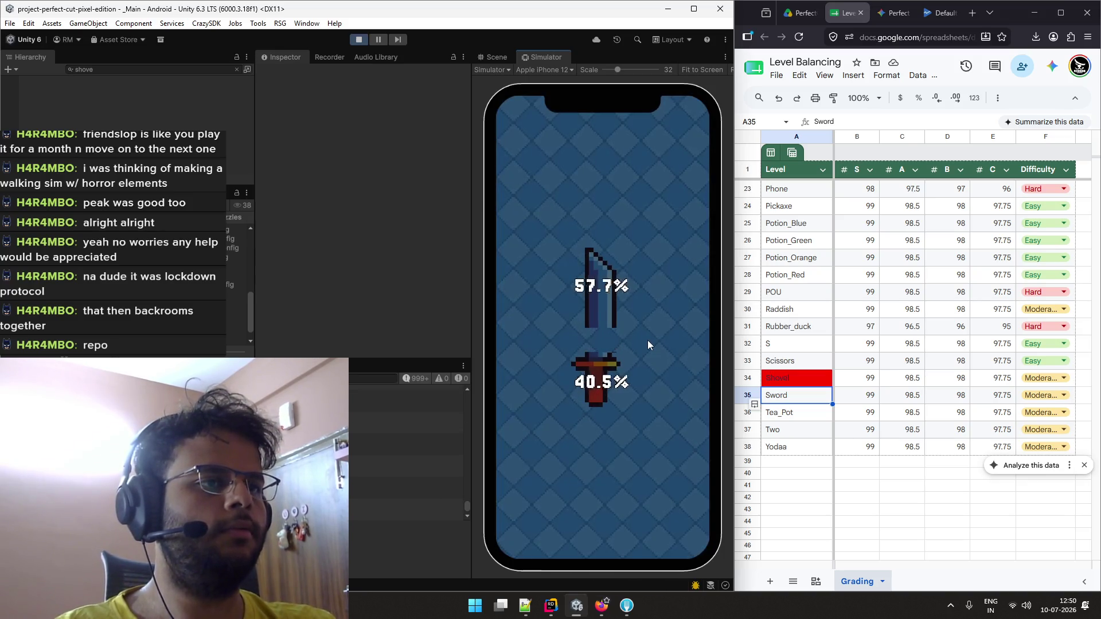
pyautogui.click(681, 511)
pyautogui.moveTo(555, 328); pyautogui.dragTo(654, 328)
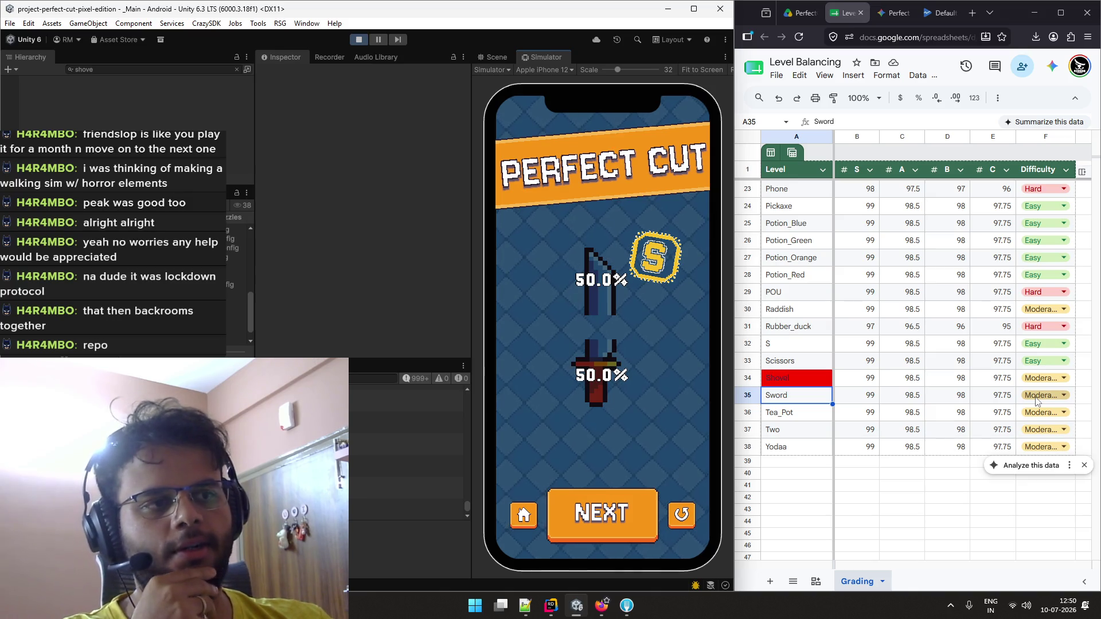
pyautogui.click(671, 519)
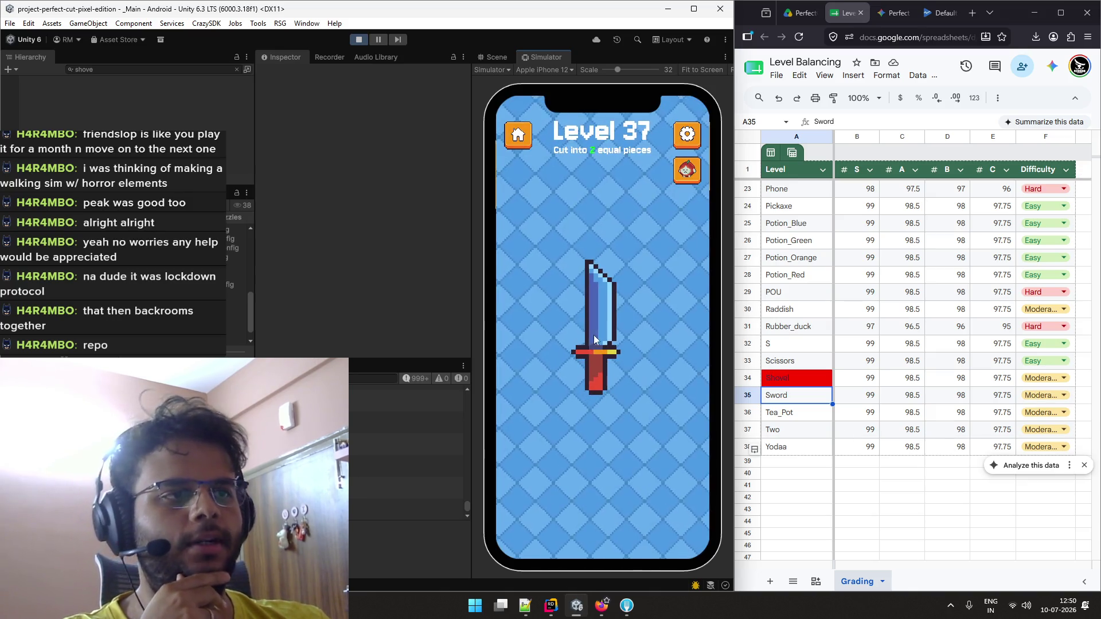
pyautogui.moveTo(556, 318); pyautogui.dragTo(694, 351)
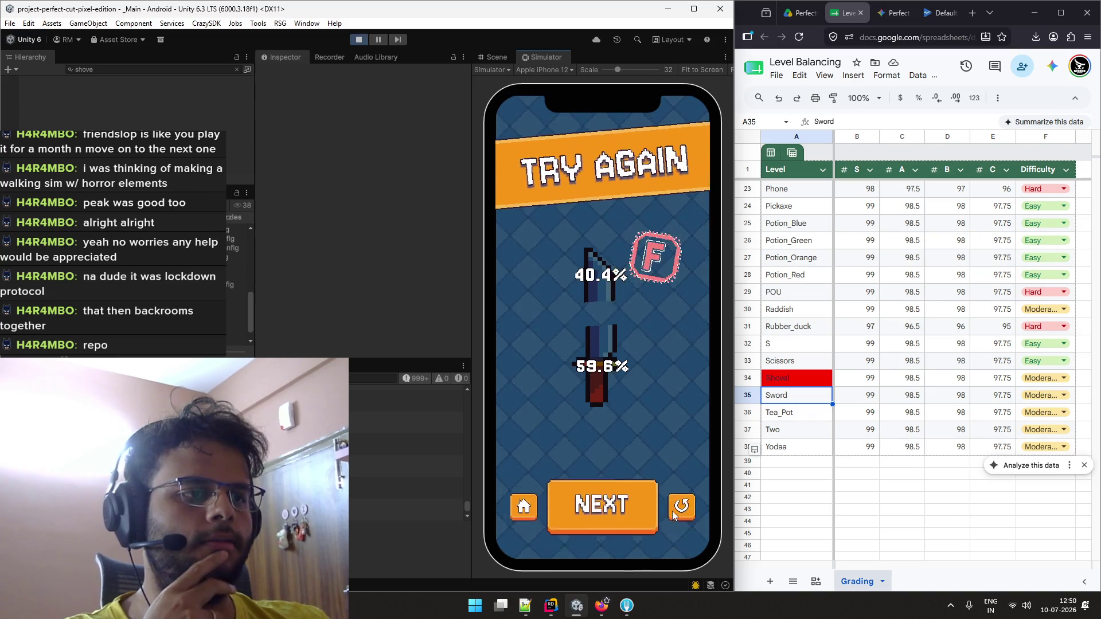
pyautogui.click(680, 505)
pyautogui.moveTo(545, 333); pyautogui.dragTo(649, 324)
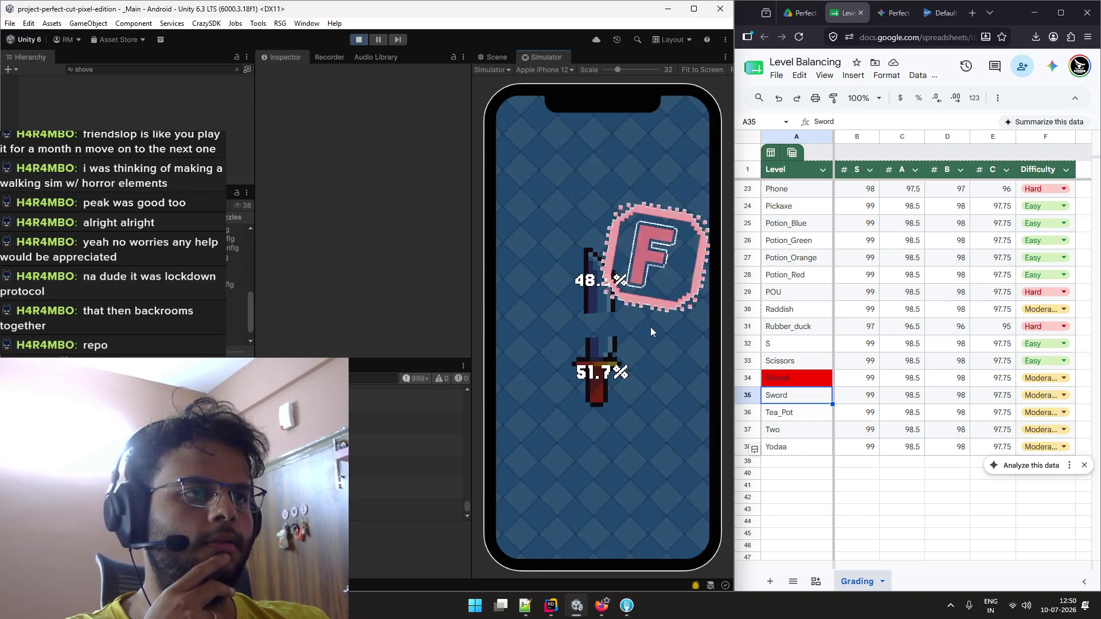
pyautogui.click(674, 497)
pyautogui.moveTo(552, 332); pyautogui.dragTo(656, 328)
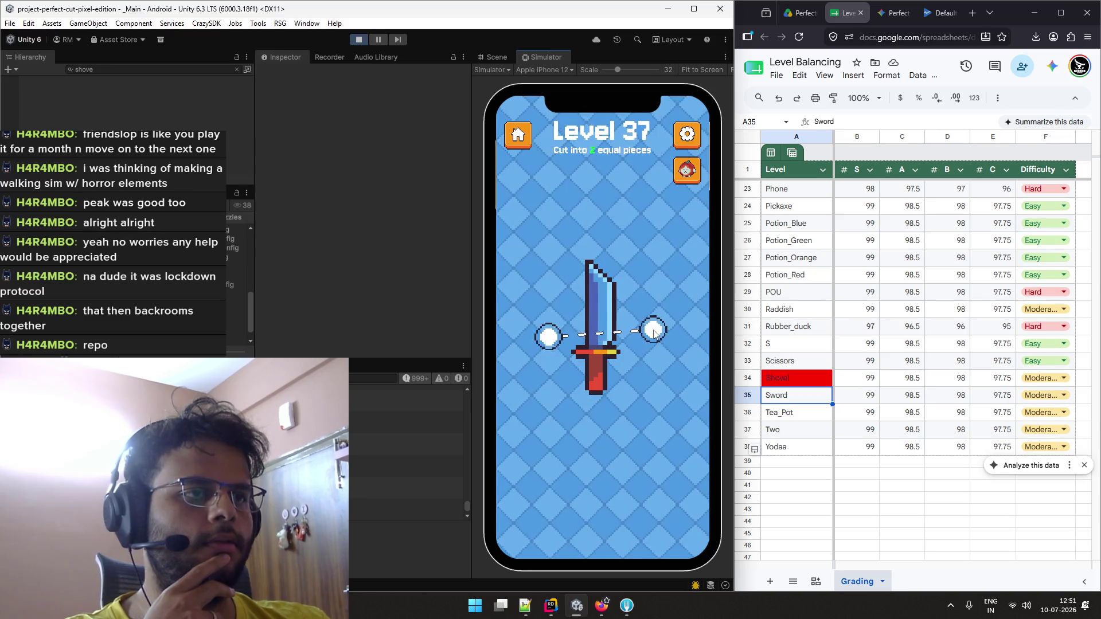
pyautogui.click(630, 507)
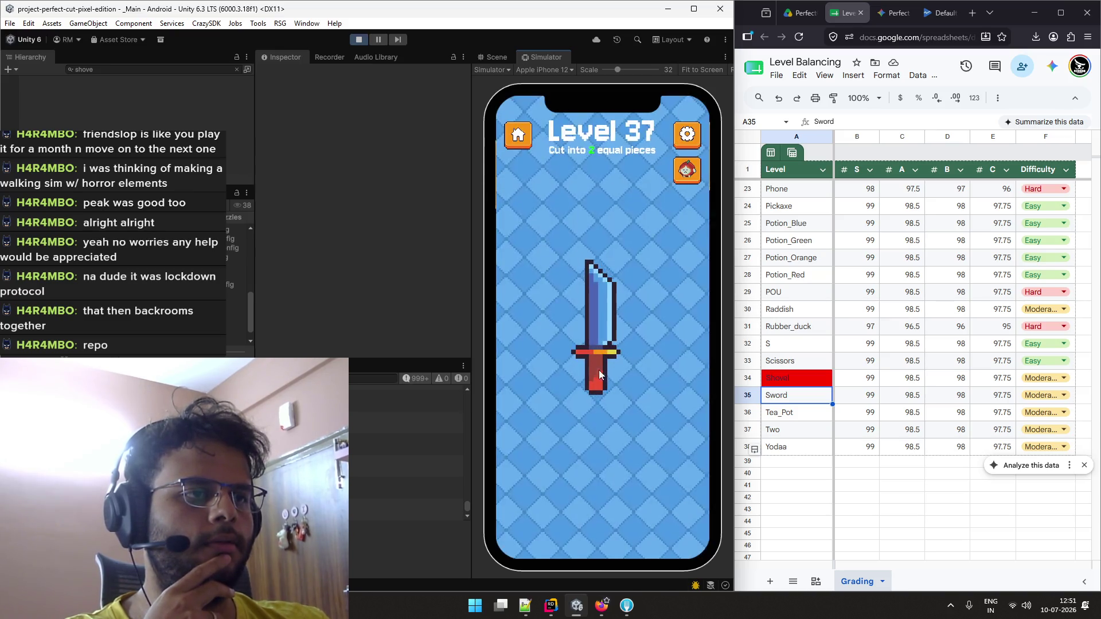
pyautogui.moveTo(556, 328); pyautogui.dragTo(641, 328)
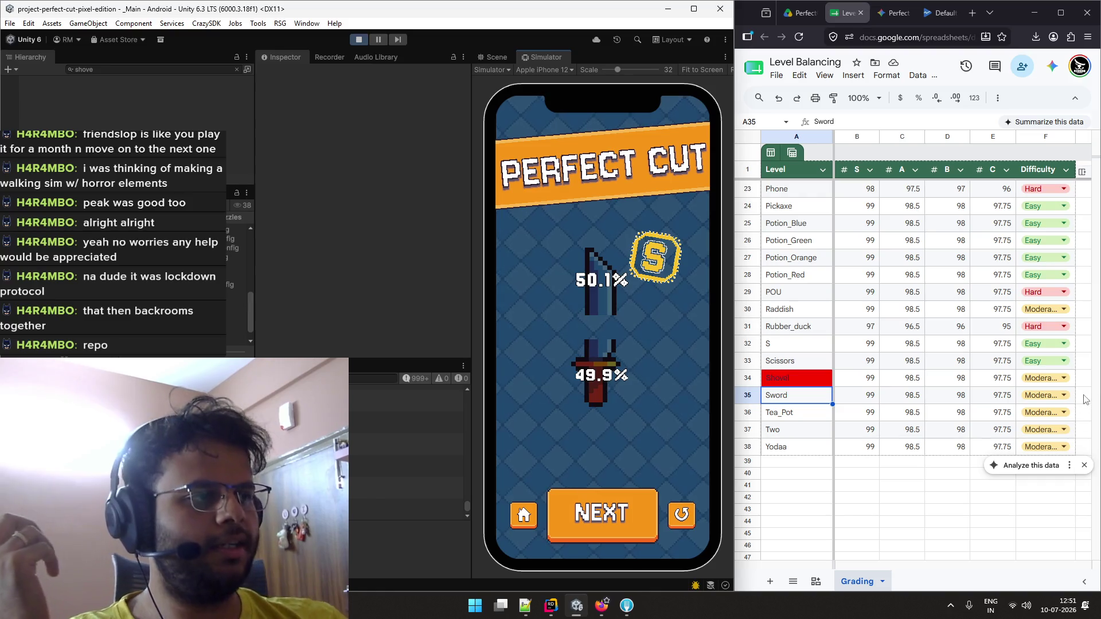
# Rate Sword as Hard in the Difficulty cell F35 and advance to Level 38
pyautogui.click(1047, 400)
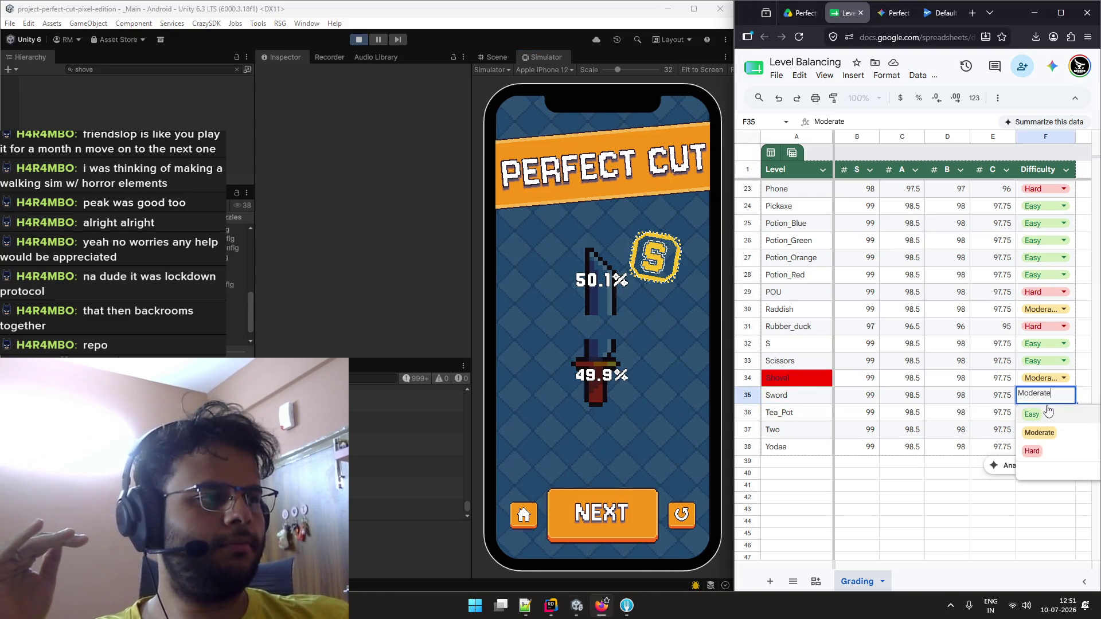
pyautogui.click(1037, 452)
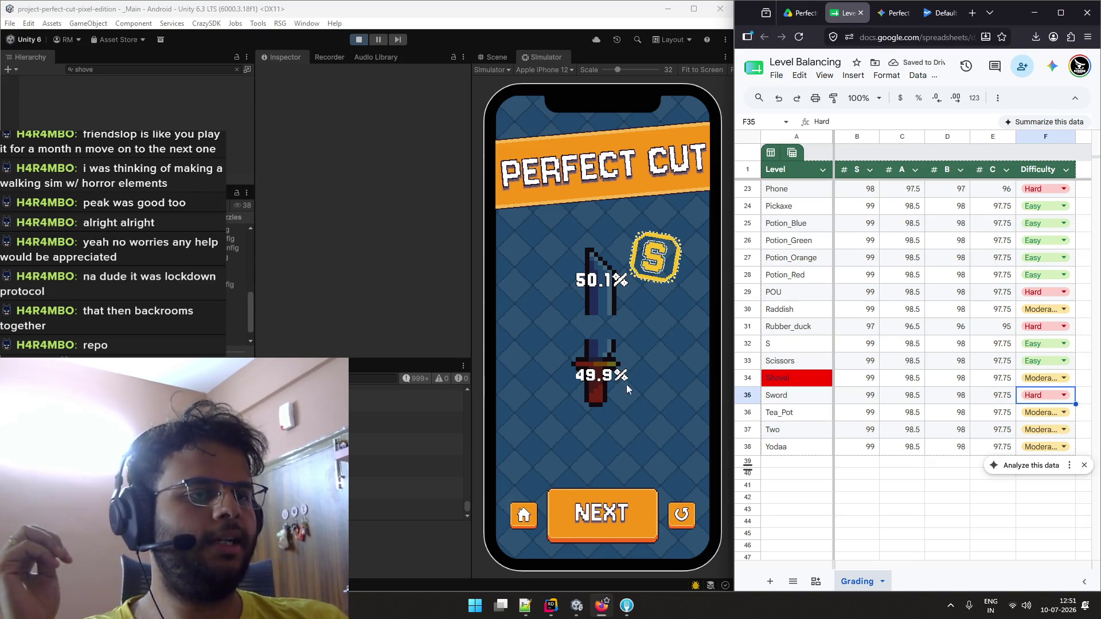
pyautogui.click(620, 505)
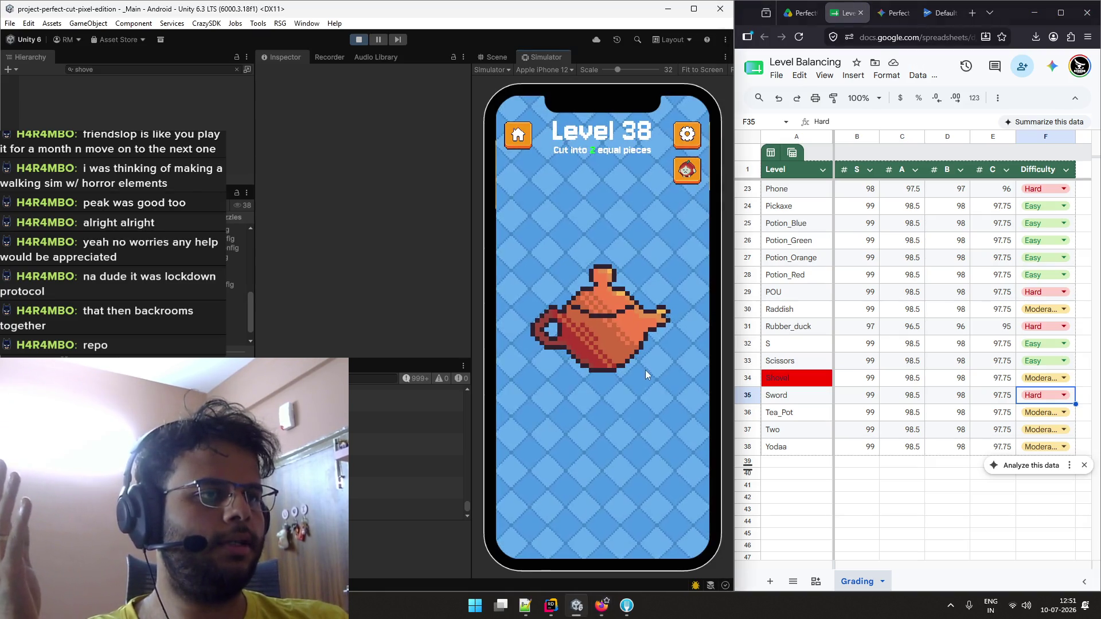
# Slice the Level 38 teapot vertically down its middle for a 50.0%/50.0% Perfect Cut S
pyautogui.moveTo(604, 221)
pyautogui.mouseDown()
pyautogui.moveTo(587, 418)
pyautogui.moveTo(601, 404)
pyautogui.mouseUp()
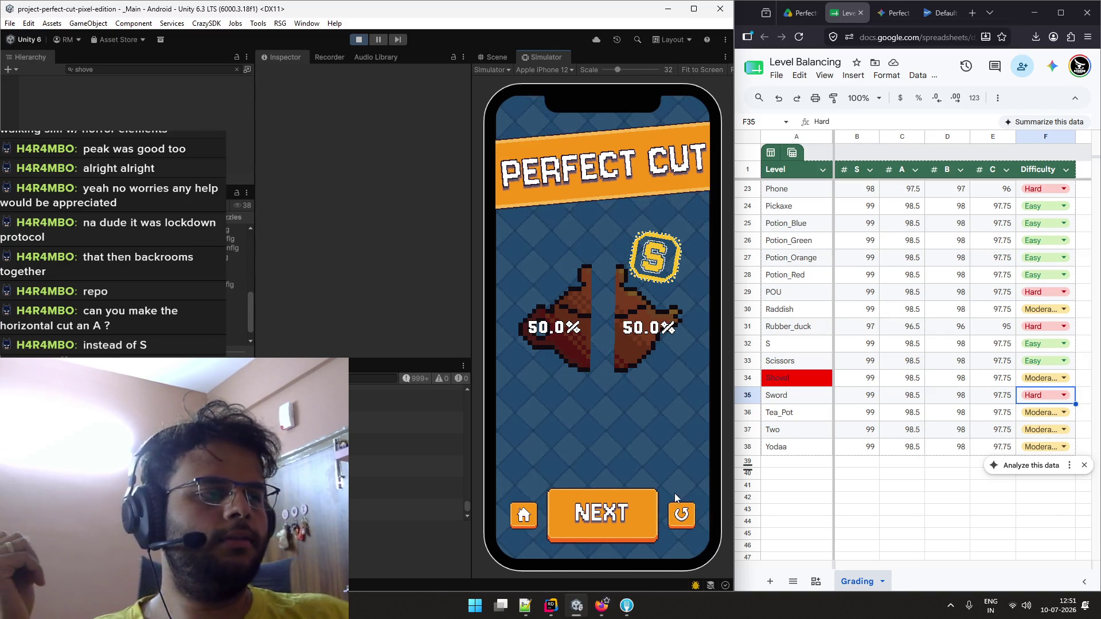
# Return home, reload the Level 37 sword from Level Select, and attempt a first vertical cut
pyautogui.click(518, 514)
pyautogui.click(567, 376)
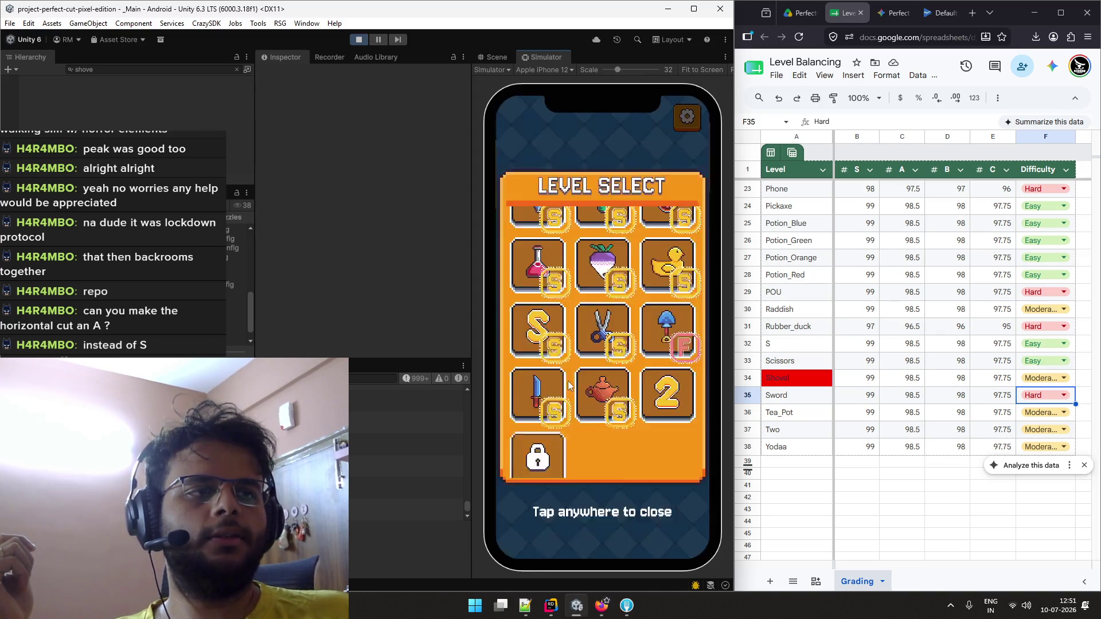
pyautogui.click(544, 385)
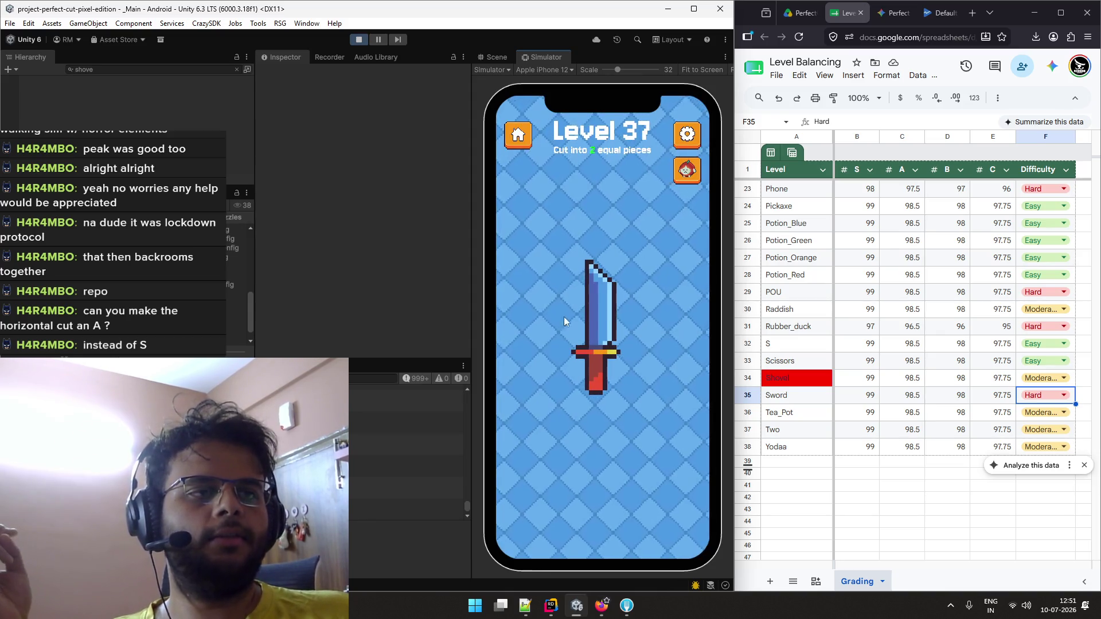
pyautogui.moveTo(597, 225); pyautogui.dragTo(597, 434)
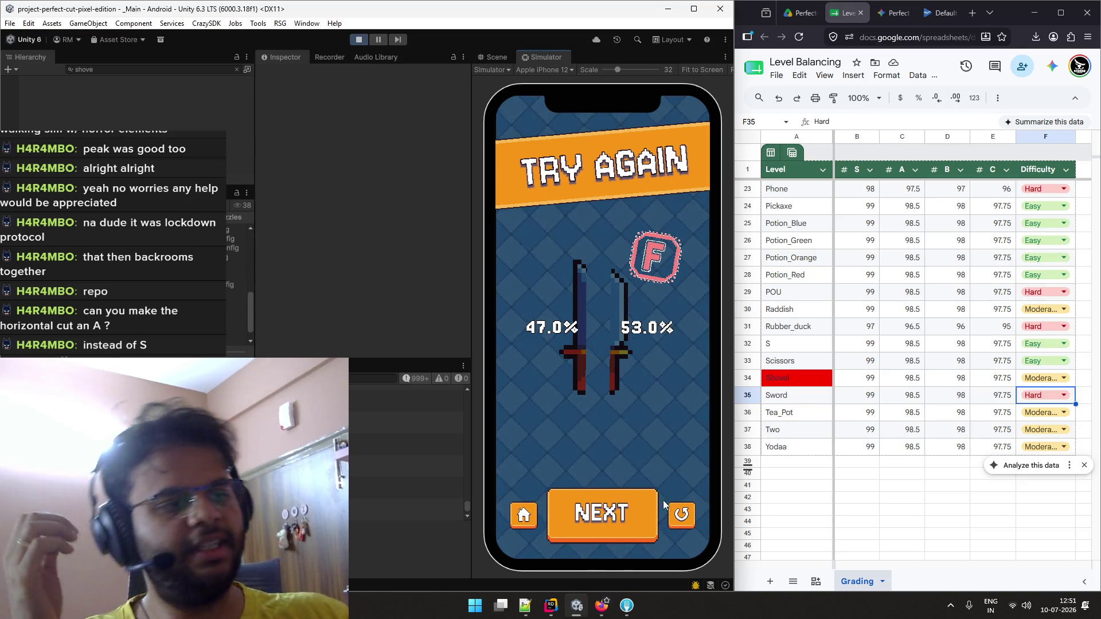
pyautogui.click(680, 512)
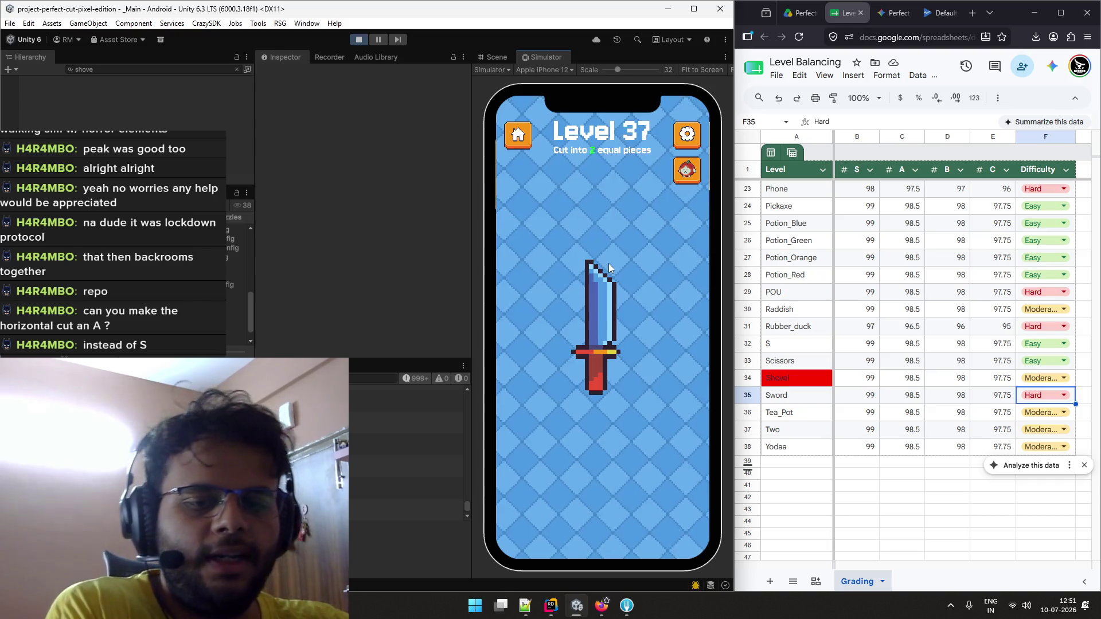
# Keep retrying vertical cuts down the sword, restarting after each failed grade
pyautogui.moveTo(610, 233)
pyautogui.mouseDown()
pyautogui.moveTo(583, 401)
pyautogui.moveTo(590, 433)
pyautogui.mouseUp()
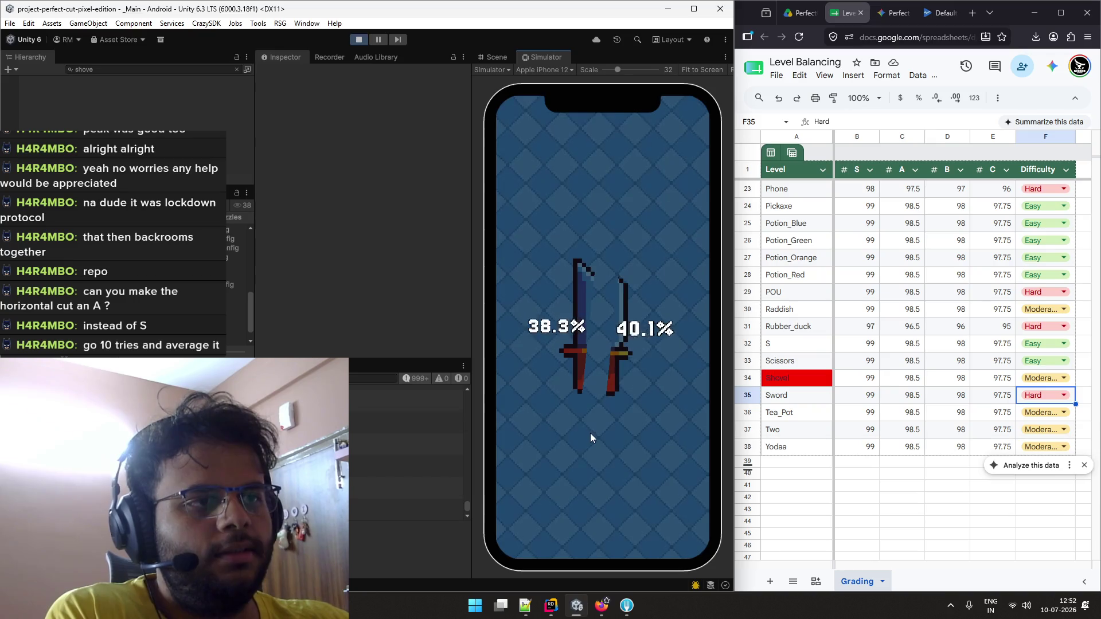
pyautogui.click(688, 524)
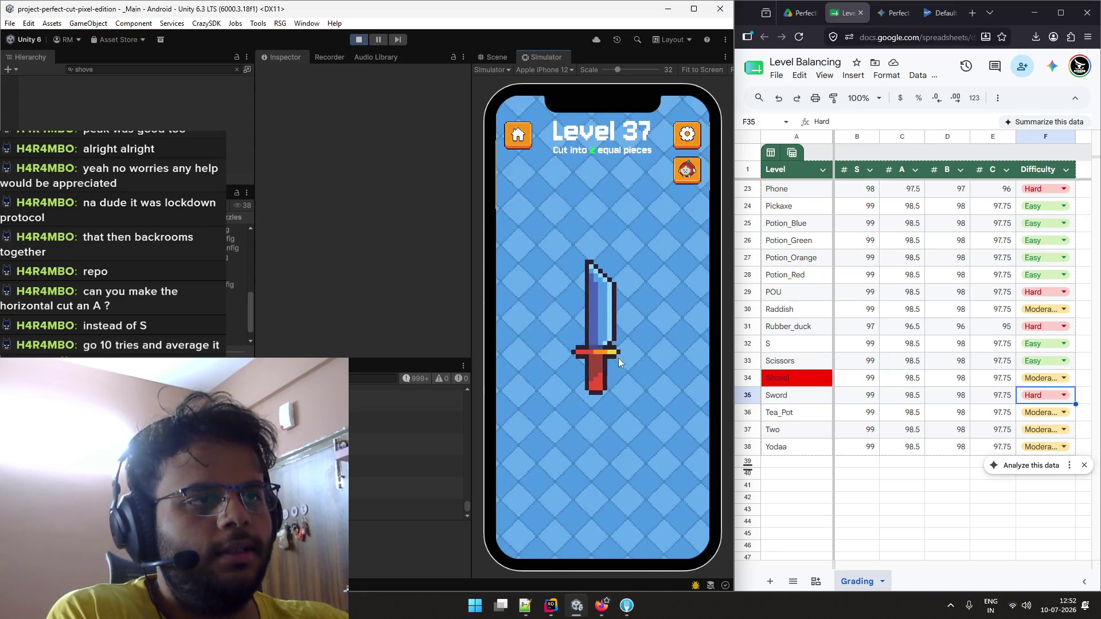
pyautogui.moveTo(609, 243); pyautogui.dragTo(591, 430)
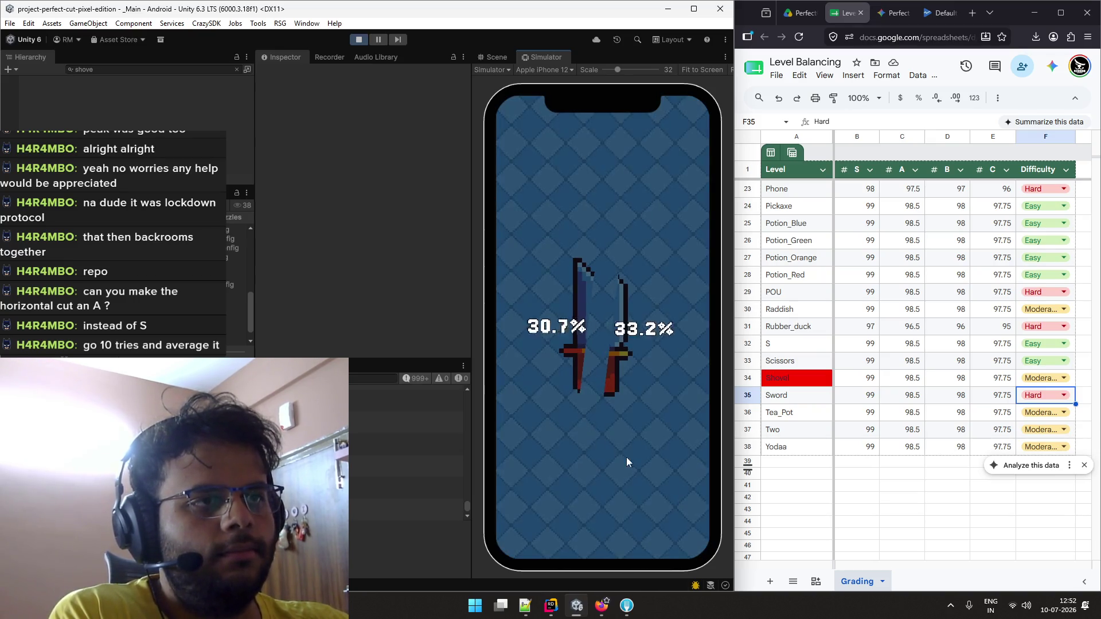
pyautogui.click(685, 510)
pyautogui.moveTo(595, 235); pyautogui.dragTo(594, 431)
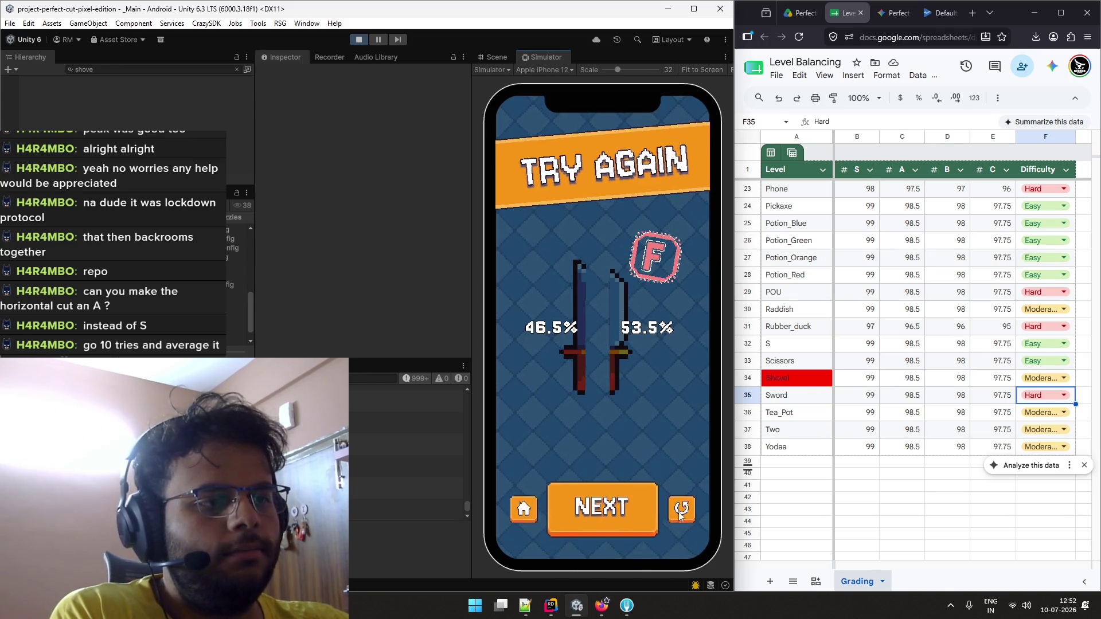
pyautogui.click(682, 510)
pyautogui.moveTo(607, 241); pyautogui.dragTo(592, 424)
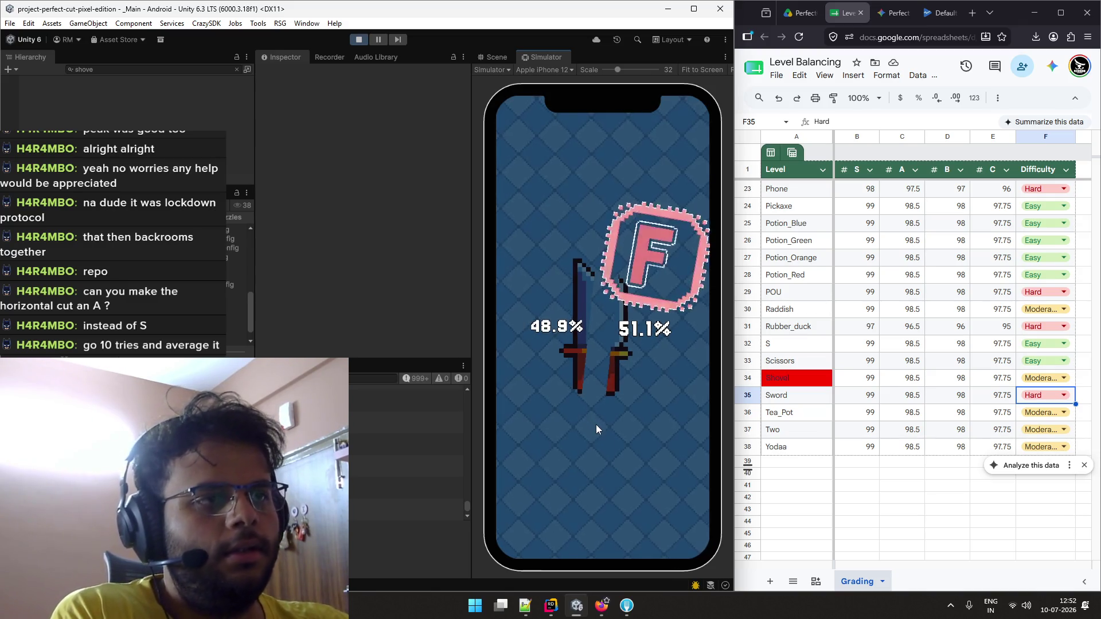
pyautogui.click(680, 517)
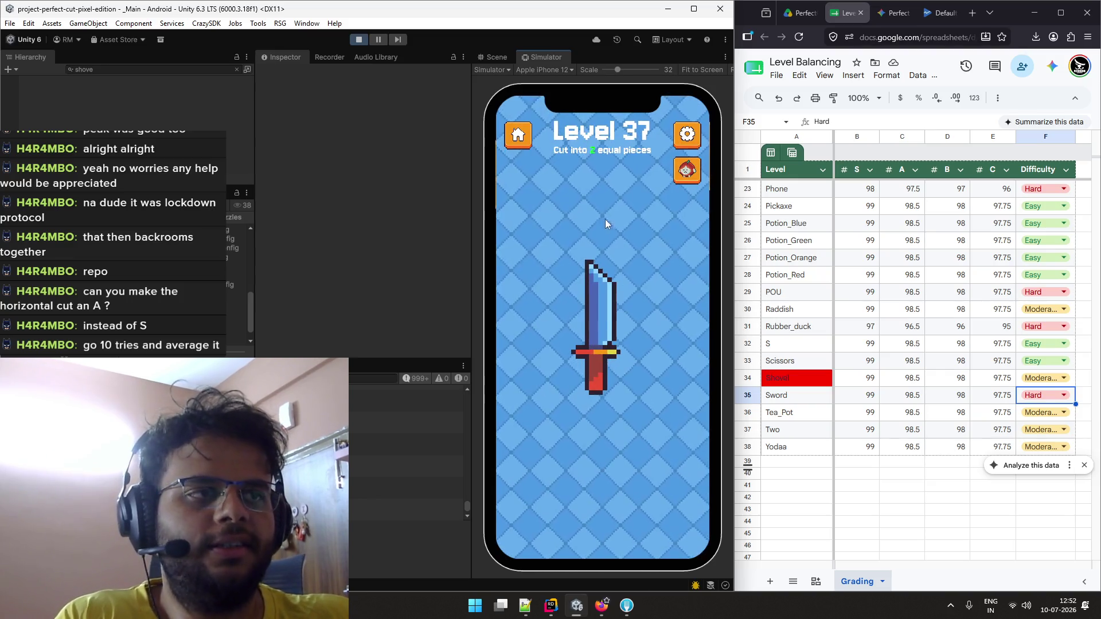
# Switch to horizontal cuts across the sword until earning a 49.7%/50.3% Perfect Cut S
pyautogui.moveTo(530, 319); pyautogui.dragTo(680, 319)
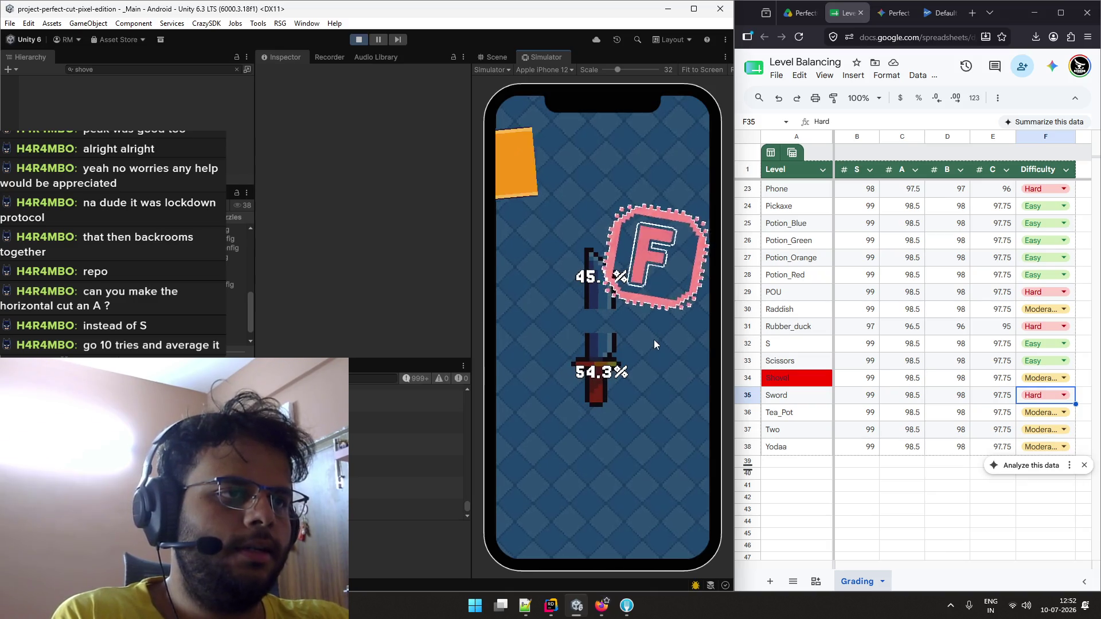
pyautogui.click(680, 513)
pyautogui.moveTo(553, 324); pyautogui.dragTo(645, 327)
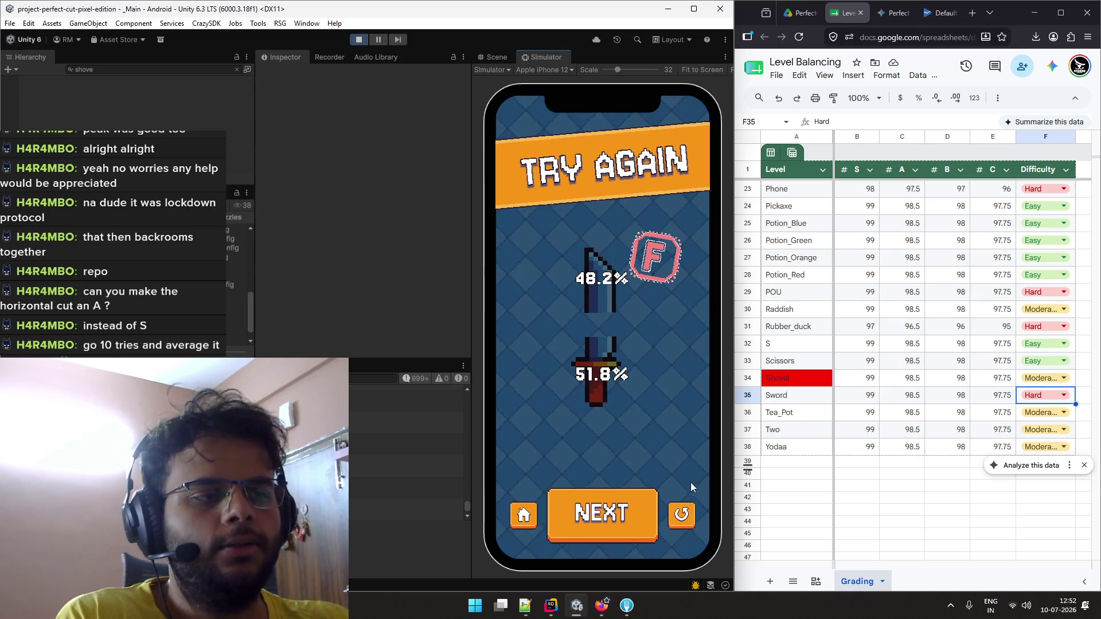
pyautogui.click(682, 513)
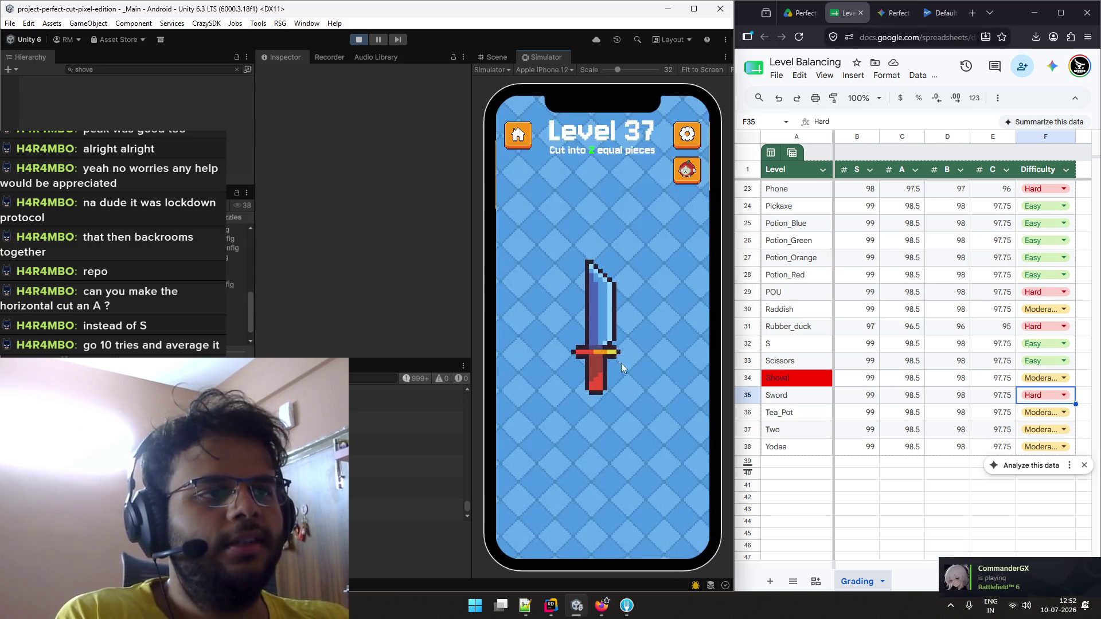
pyautogui.moveTo(575, 331); pyautogui.dragTo(640, 326)
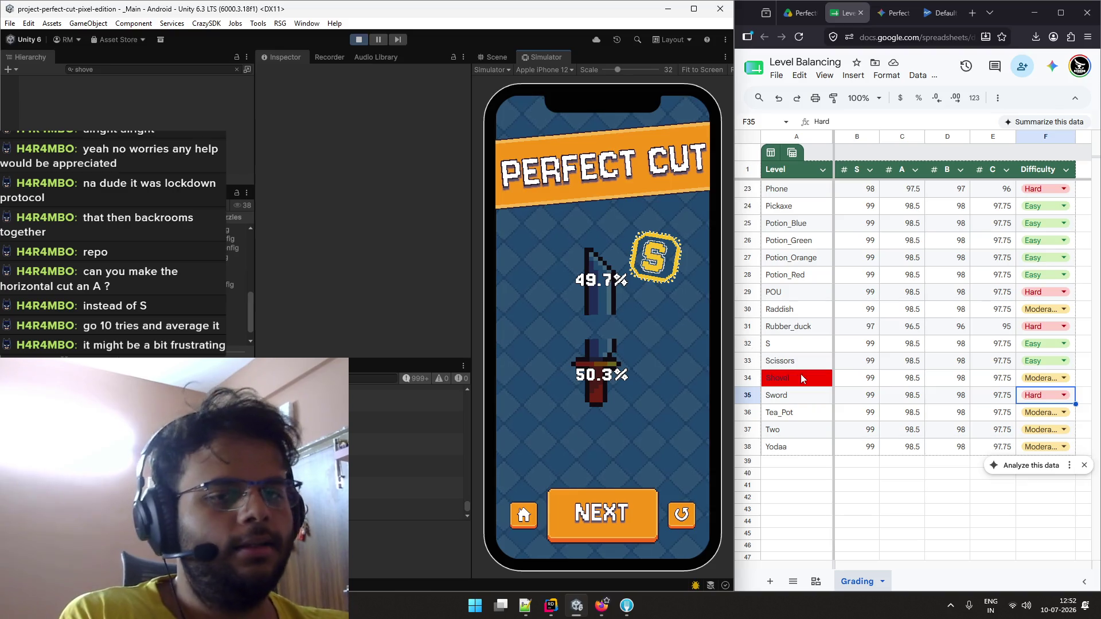
pyautogui.scroll(6, 805, 373)
# Go back through Level Select, briefly opening Level 37, and load the Level 38 teapot
pyautogui.scroll(-7, 806, 368)
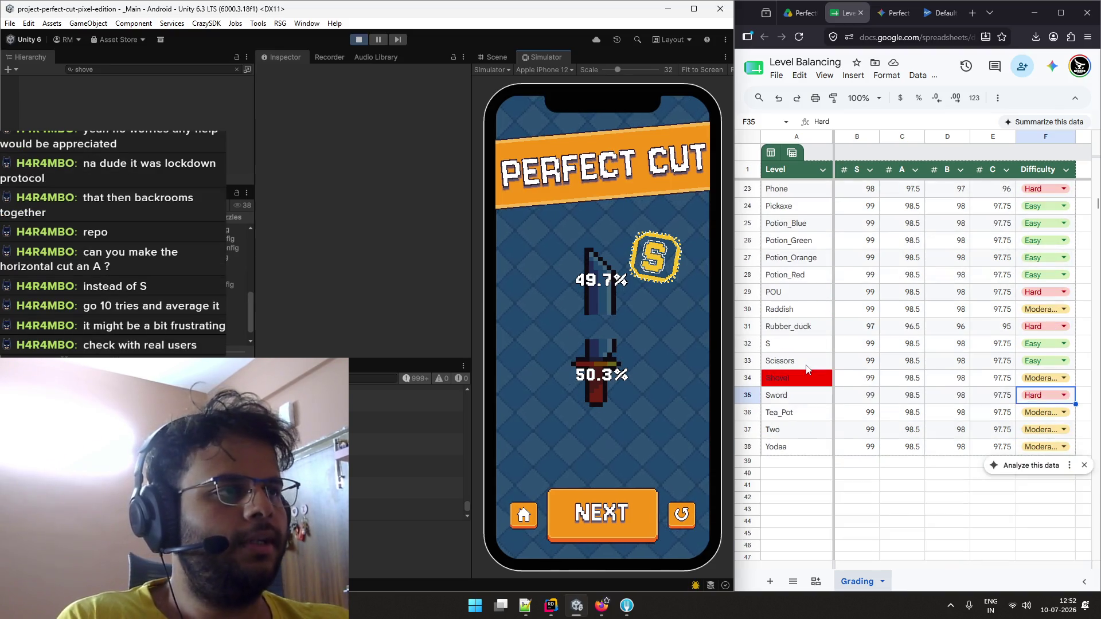
pyautogui.scroll(-1, 806, 369)
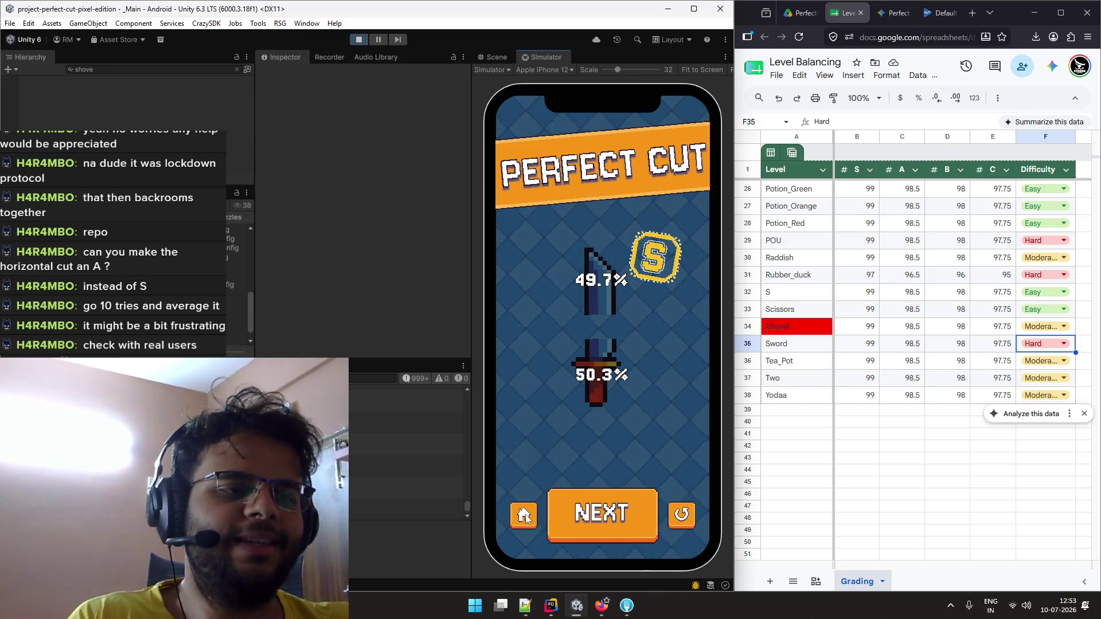
pyautogui.click(602, 513)
pyautogui.click(568, 378)
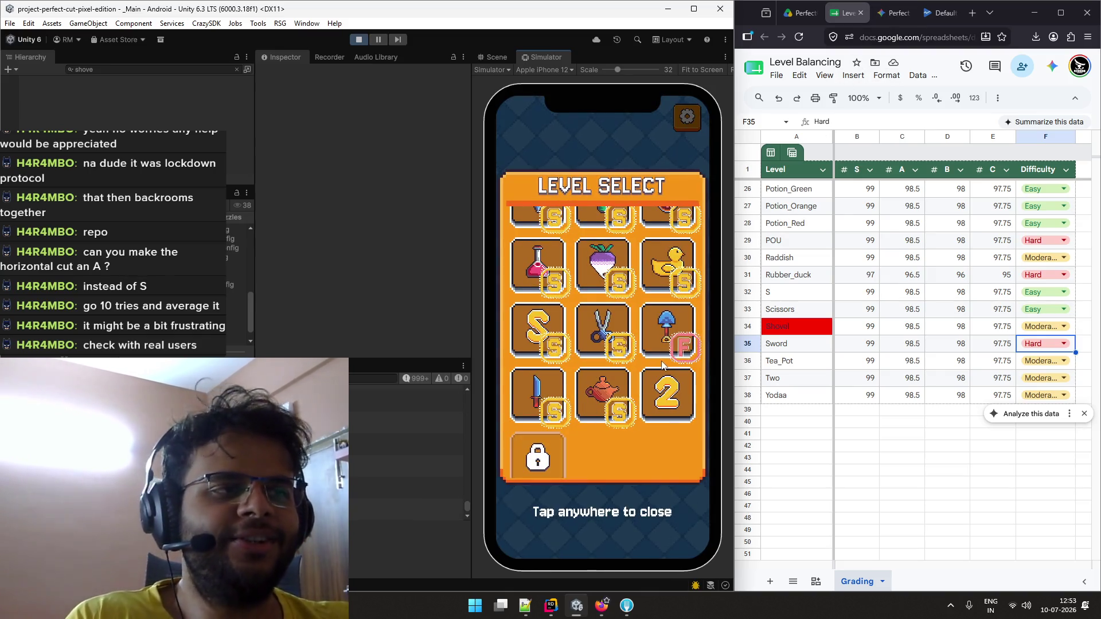
pyautogui.click(536, 392)
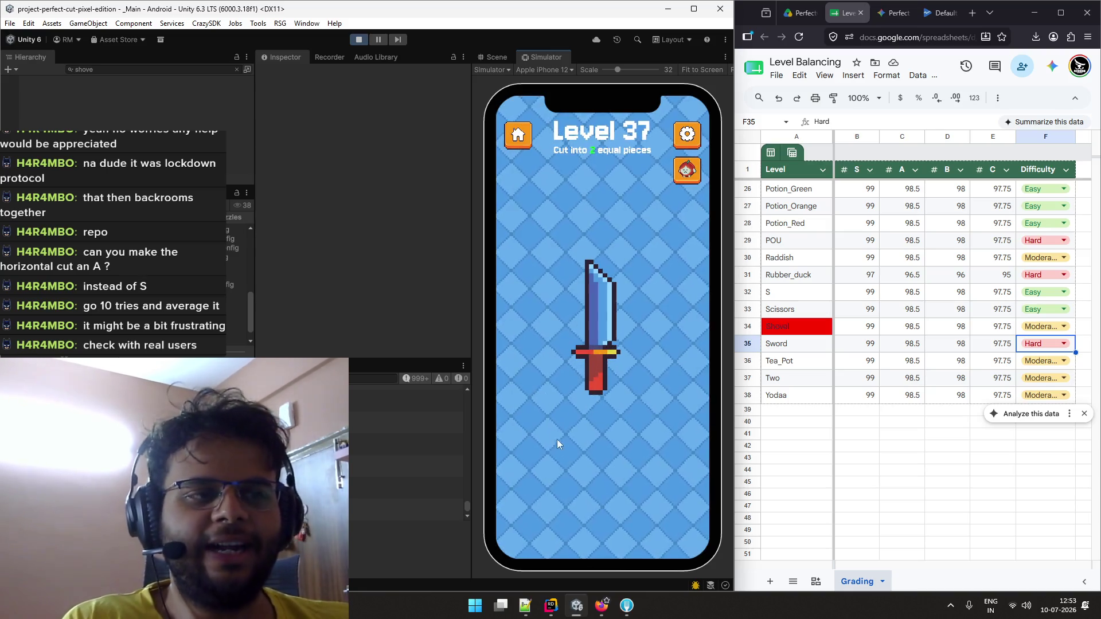
pyautogui.click(518, 135)
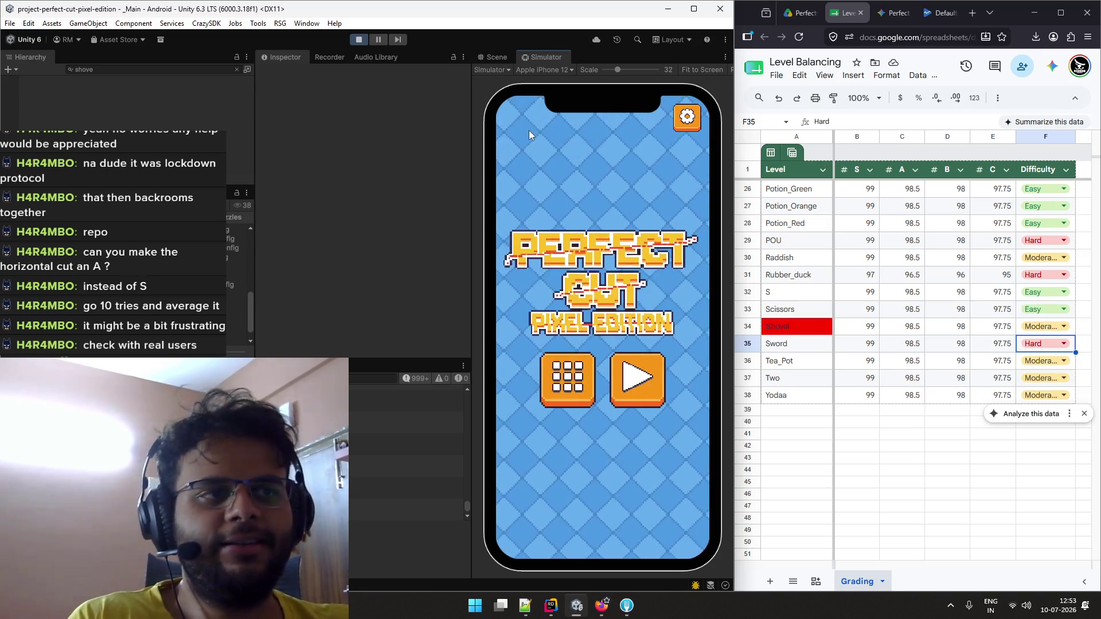
pyautogui.click(583, 391)
pyautogui.click(584, 388)
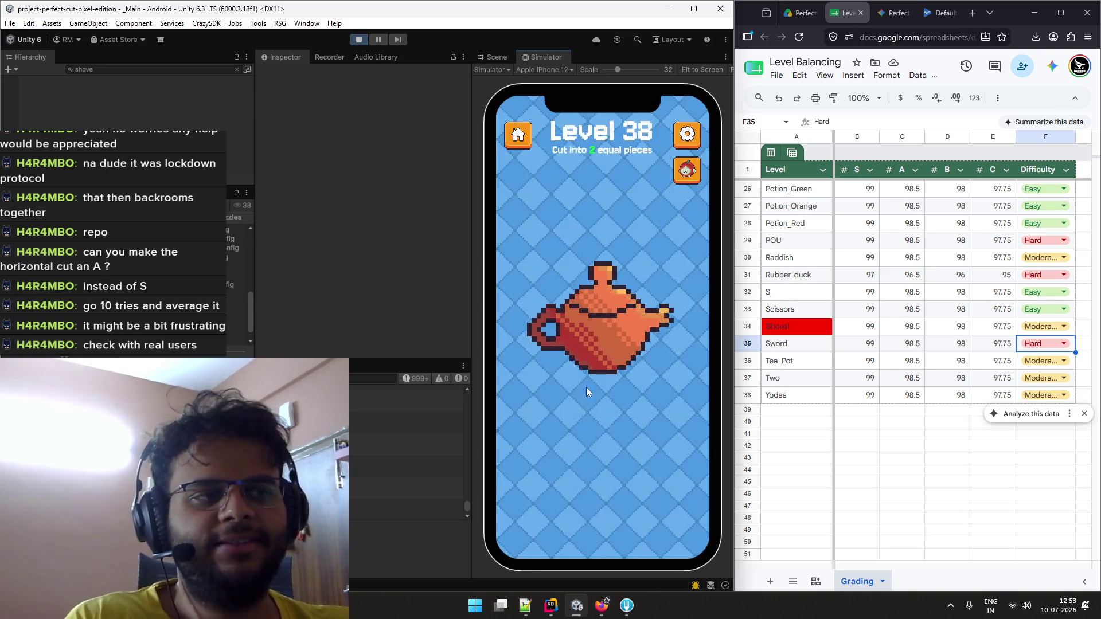
# Make a few vertical teapot cuts and rate Tea_Pot as Moderate in the sheet
pyautogui.moveTo(588, 328); pyautogui.dragTo(597, 396)
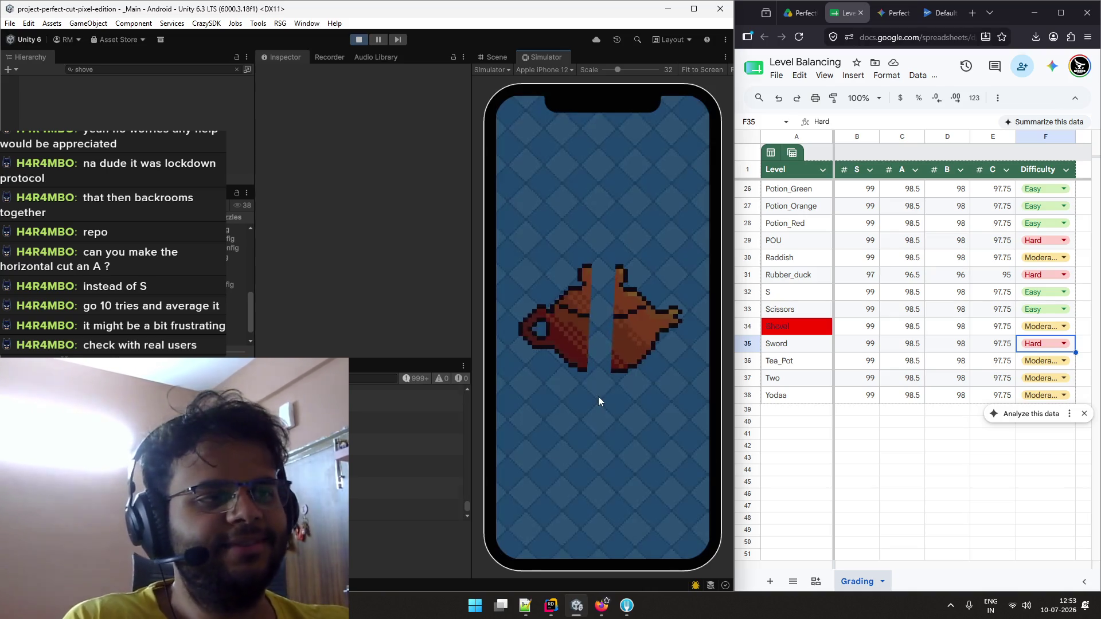
pyautogui.click(679, 520)
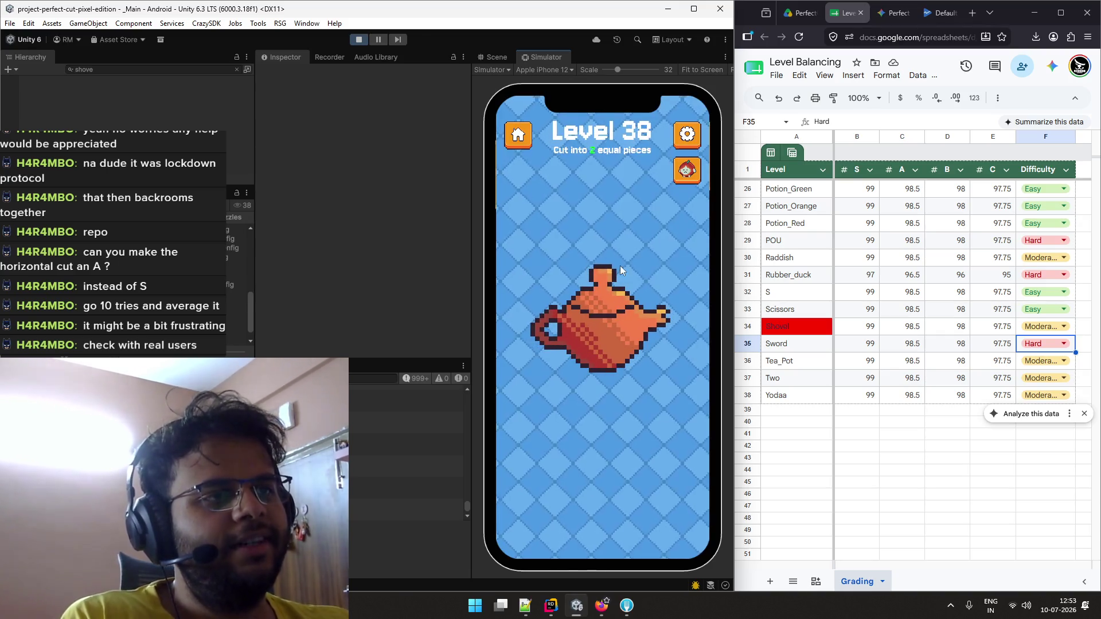
pyautogui.moveTo(601, 236); pyautogui.dragTo(601, 407)
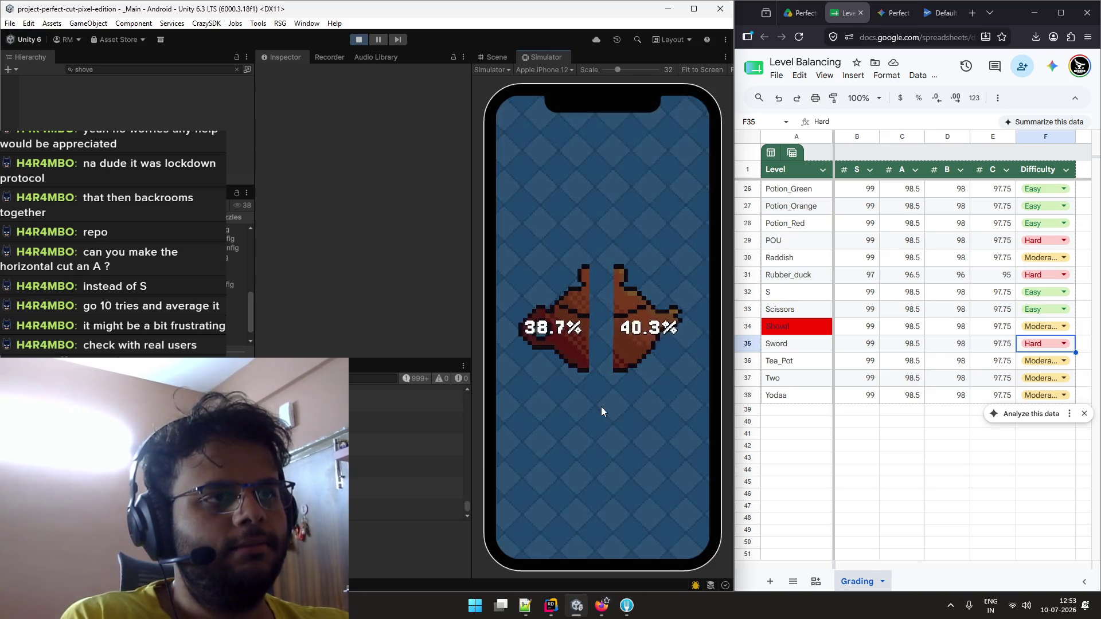
pyautogui.click(675, 500)
pyautogui.moveTo(602, 241); pyautogui.dragTo(603, 424)
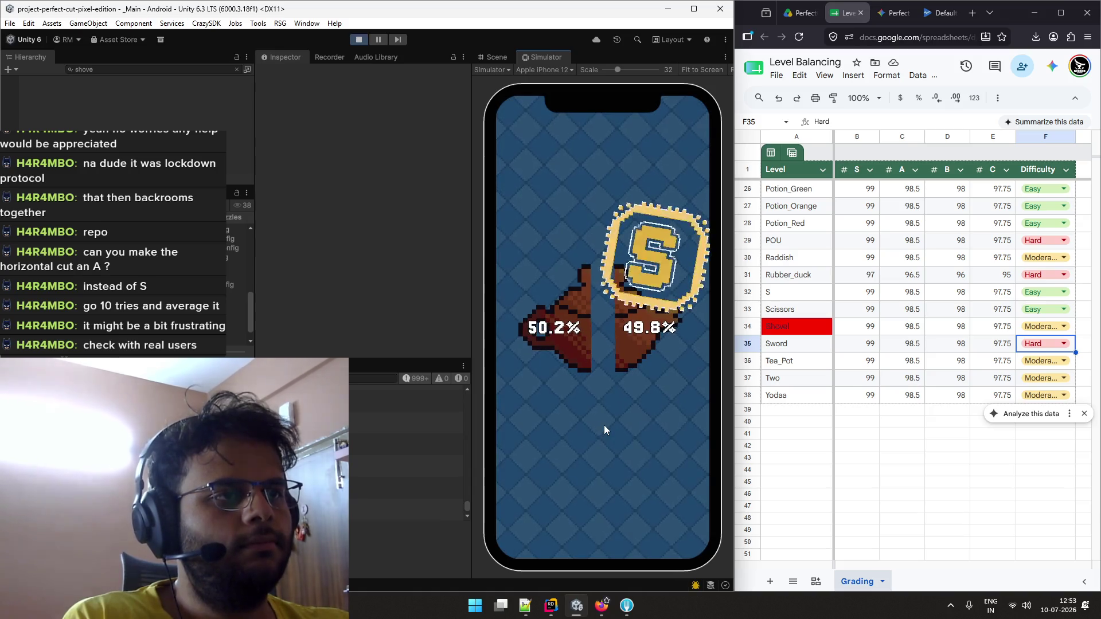
pyautogui.click(1039, 361)
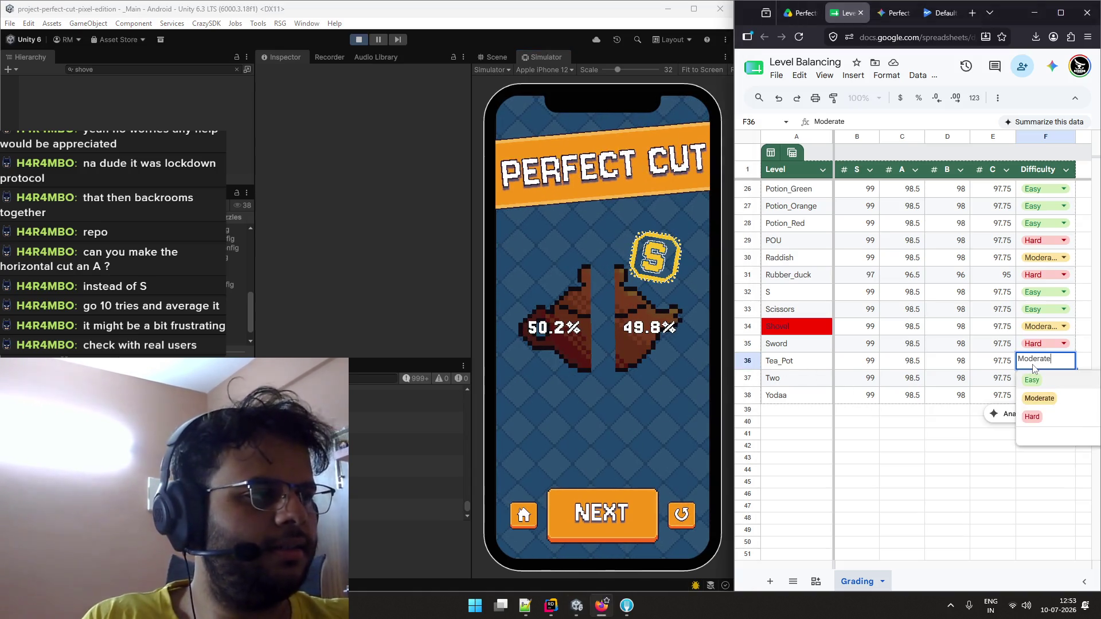
pyautogui.click(1043, 397)
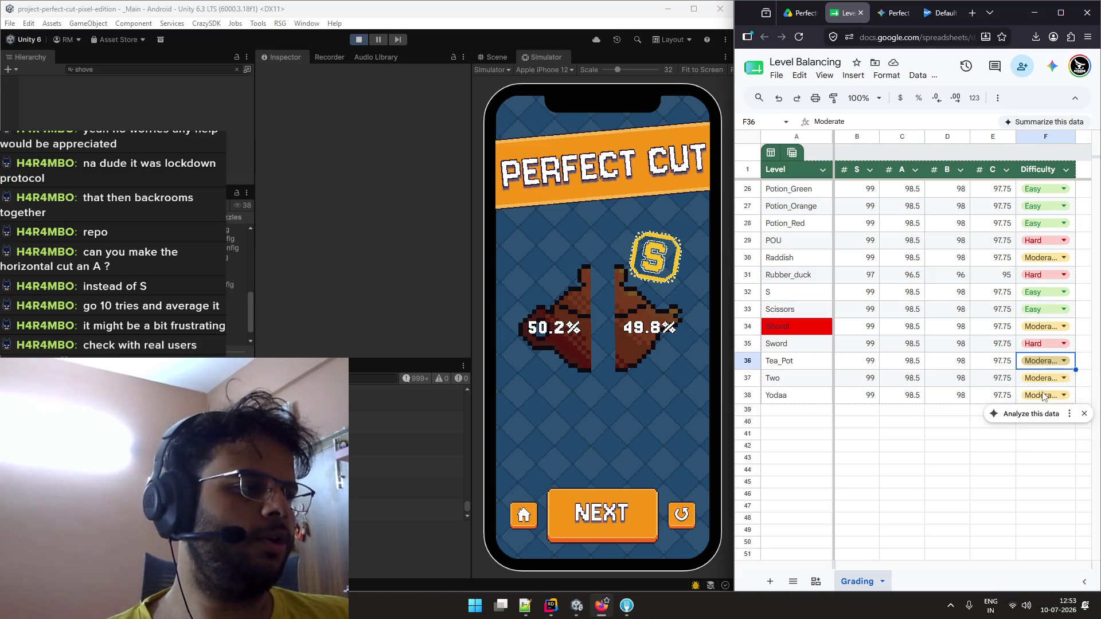
# Keep retrying vertical cuts through the teapot until it splits into two equal halves
pyautogui.click(675, 504)
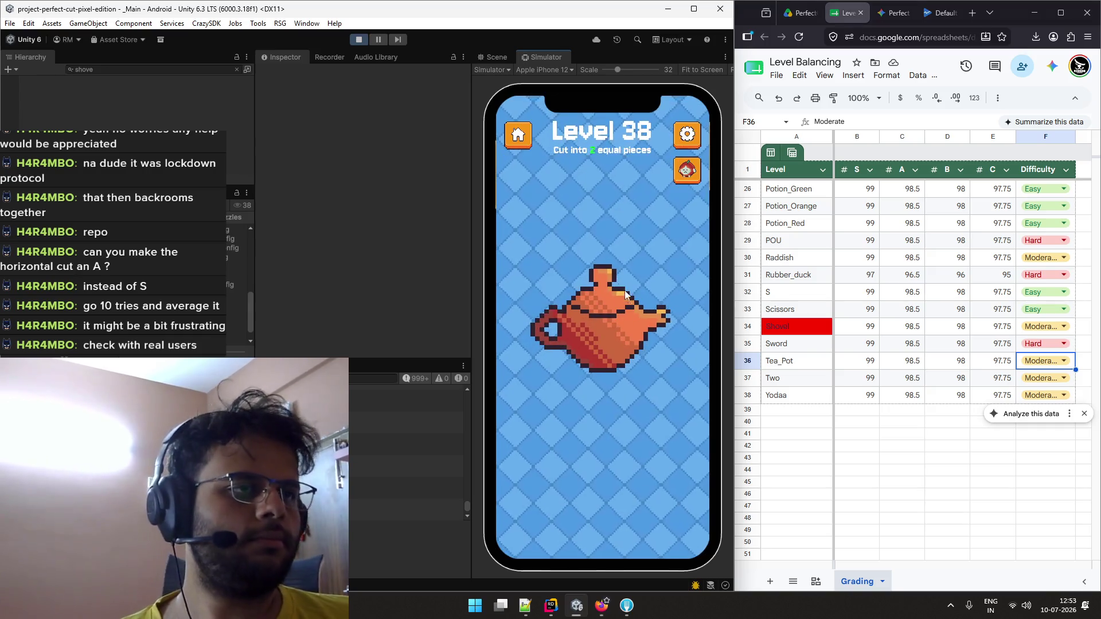
pyautogui.moveTo(600, 242); pyautogui.dragTo(607, 428)
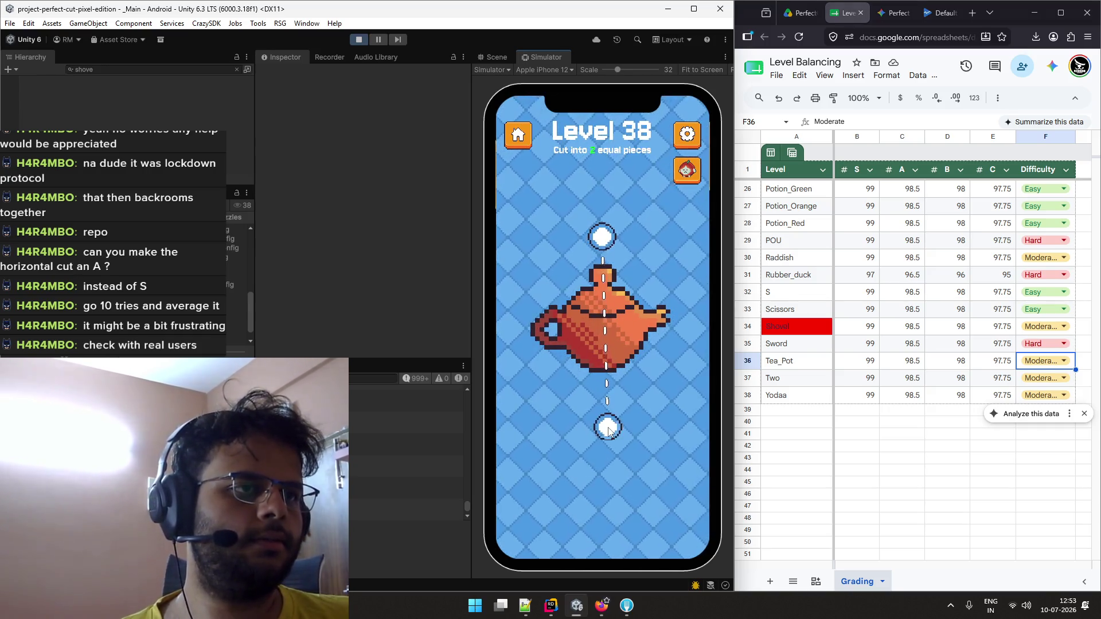
pyautogui.click(682, 507)
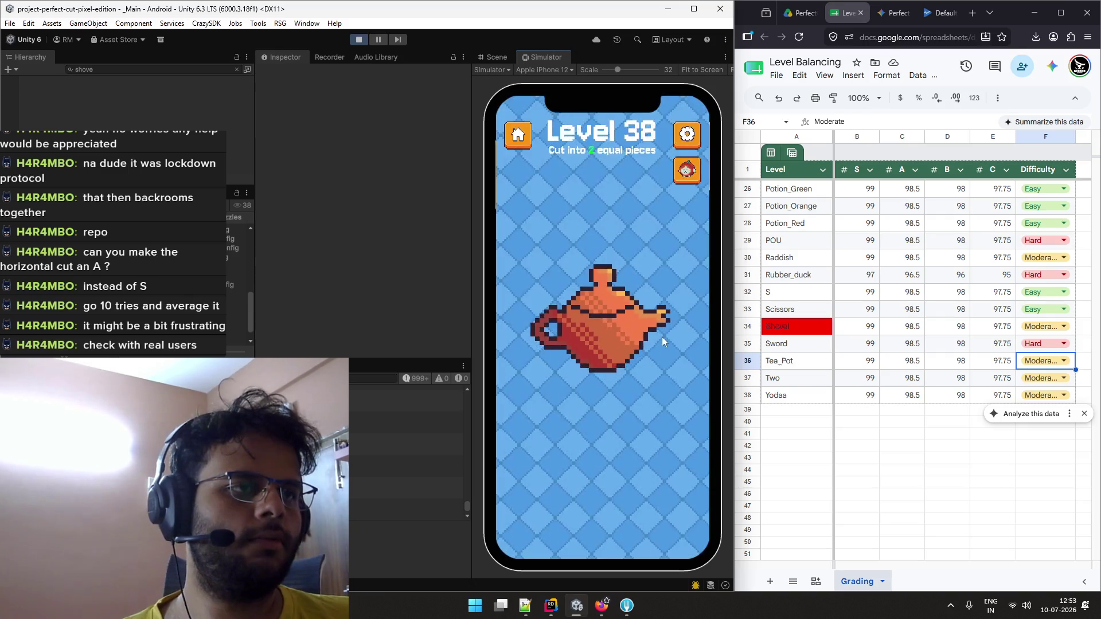
pyautogui.moveTo(601, 236); pyautogui.dragTo(605, 397)
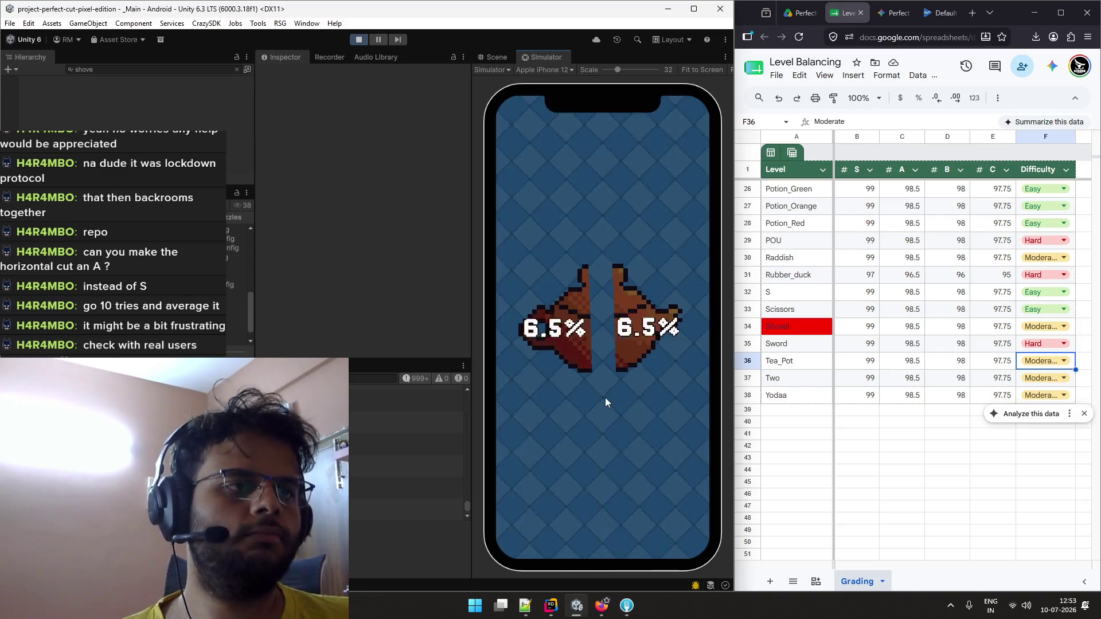
pyautogui.click(681, 510)
pyautogui.moveTo(598, 241); pyautogui.dragTo(603, 404)
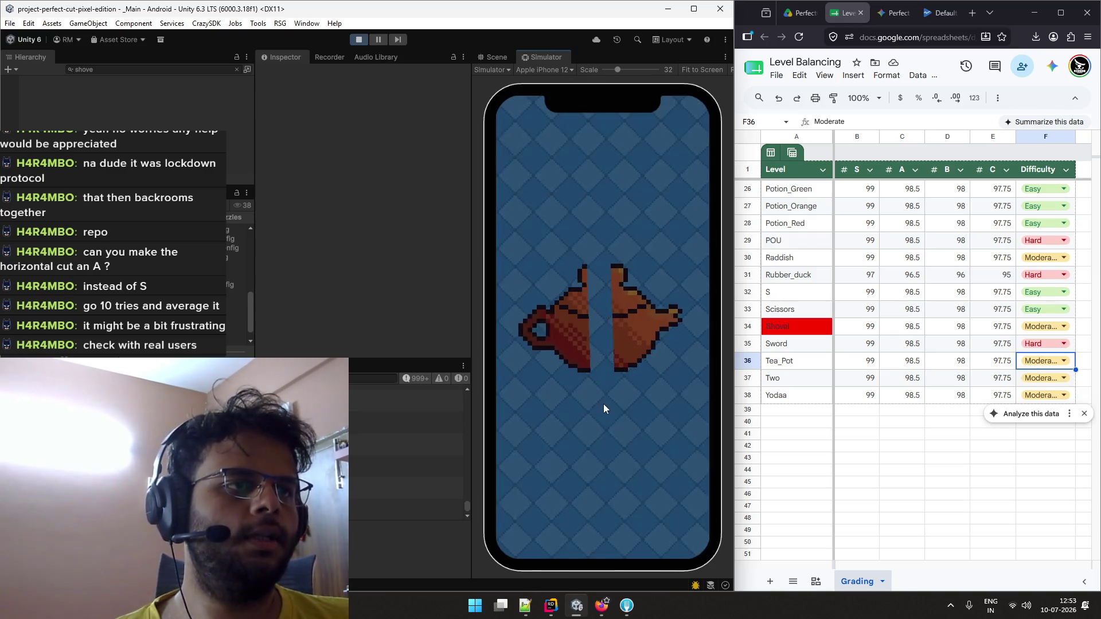
pyautogui.click(680, 516)
pyautogui.moveTo(599, 240); pyautogui.dragTo(604, 409)
pyautogui.click(601, 510)
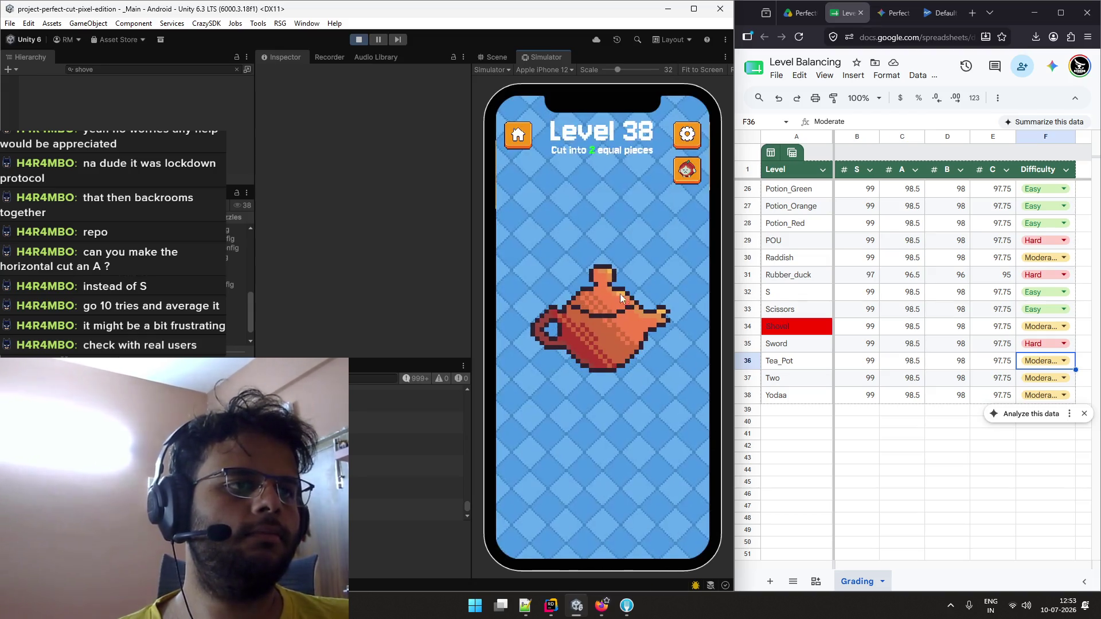
pyautogui.moveTo(599, 241); pyautogui.dragTo(605, 408)
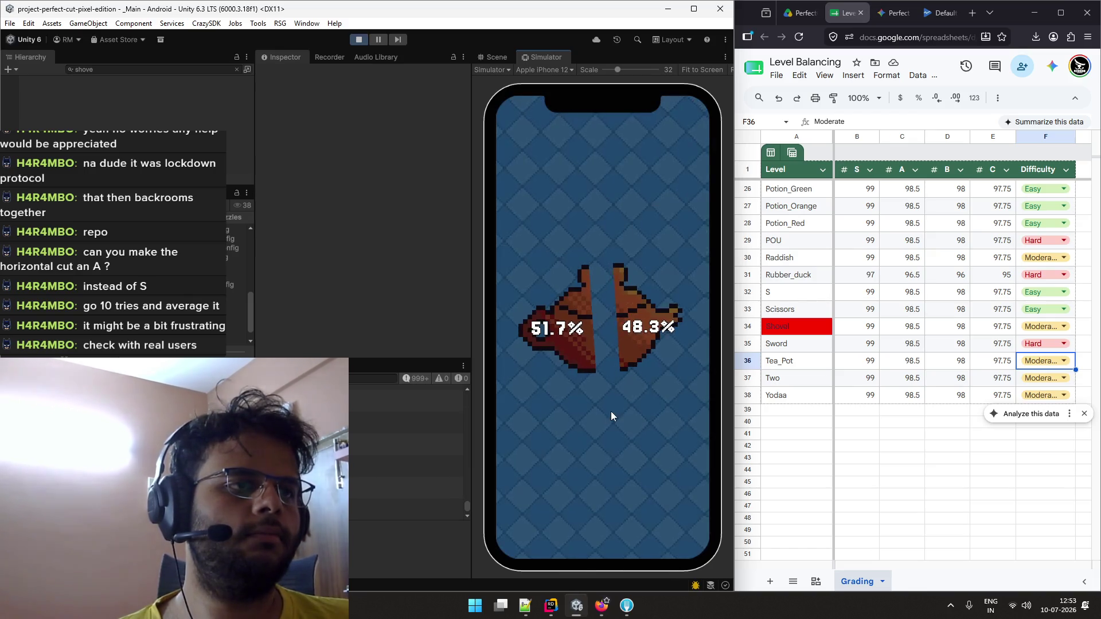
pyautogui.click(678, 518)
pyautogui.moveTo(599, 238); pyautogui.dragTo(603, 404)
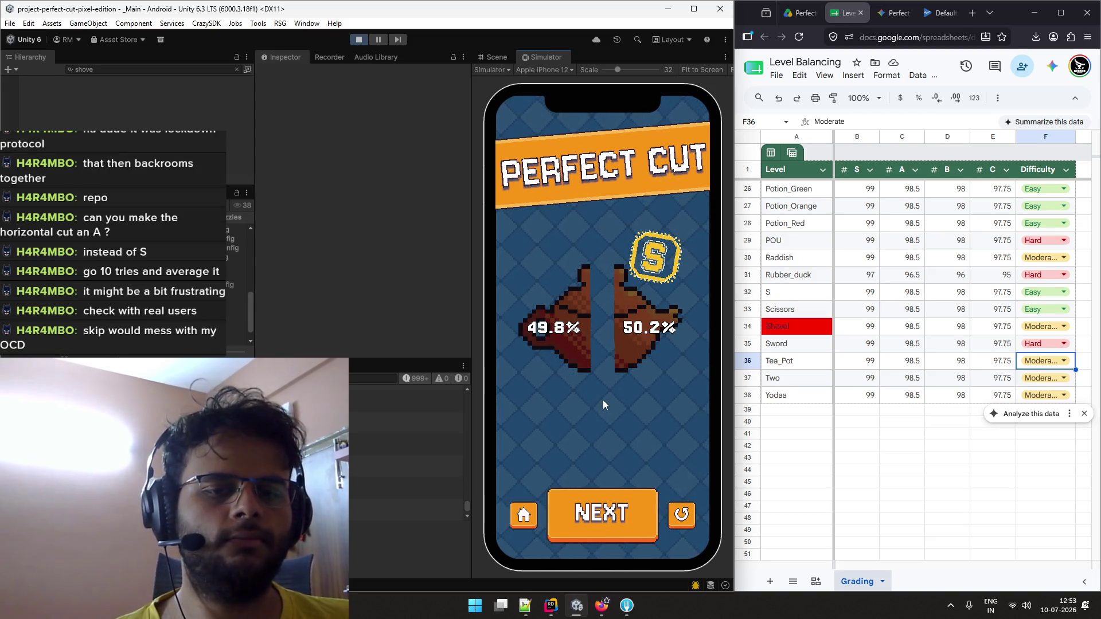
# Replay Level 38 with one more centre cut, then advance to Level 39
pyautogui.click(689, 511)
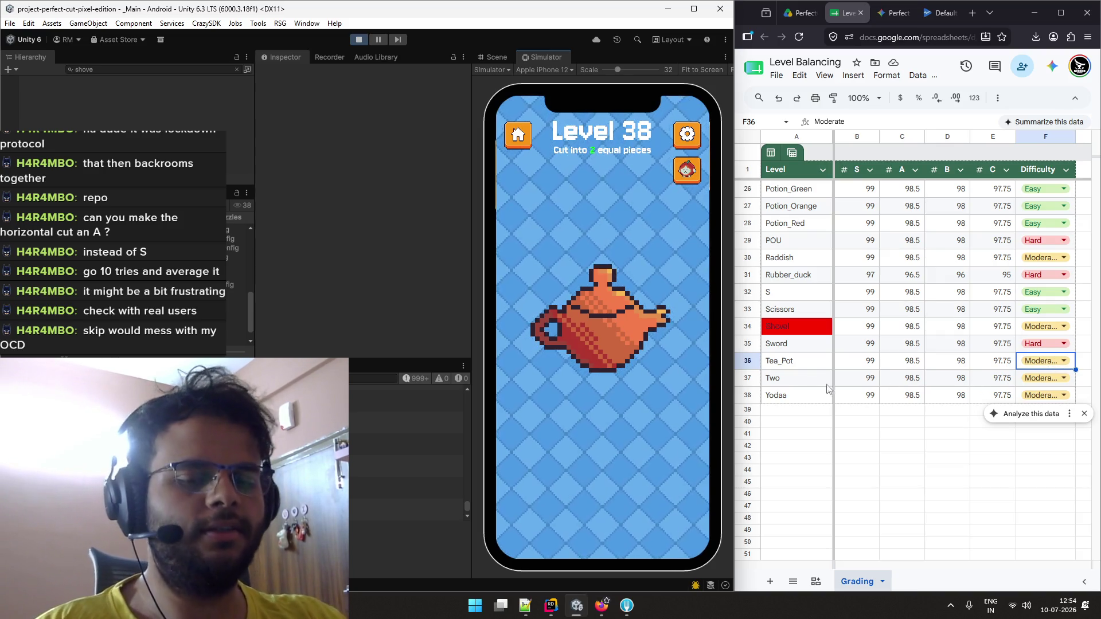
pyautogui.moveTo(600, 246); pyautogui.dragTo(601, 398)
pyautogui.click(600, 499)
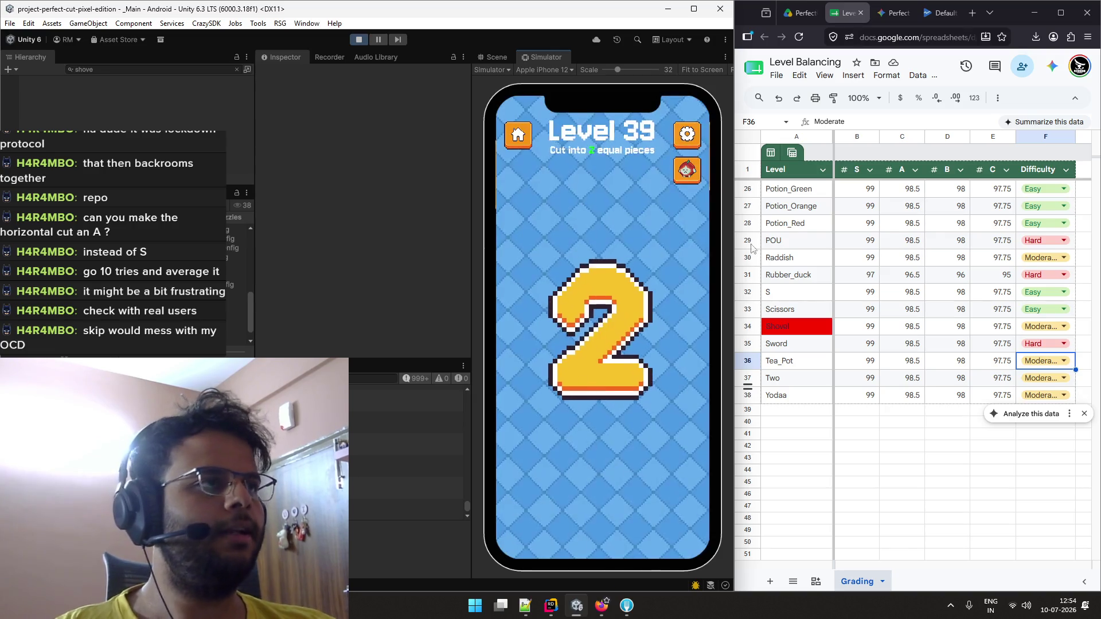
# Open a new browser tab and load the Firebase console from the 'firebas' suggestion
pyautogui.moveTo(1007, 10)
pyautogui.mouseDown()
pyautogui.moveTo(918, 41)
pyautogui.moveTo(945, 43)
pyautogui.mouseUp()
pyautogui.click(945, 43)
pyautogui.write('firebas')
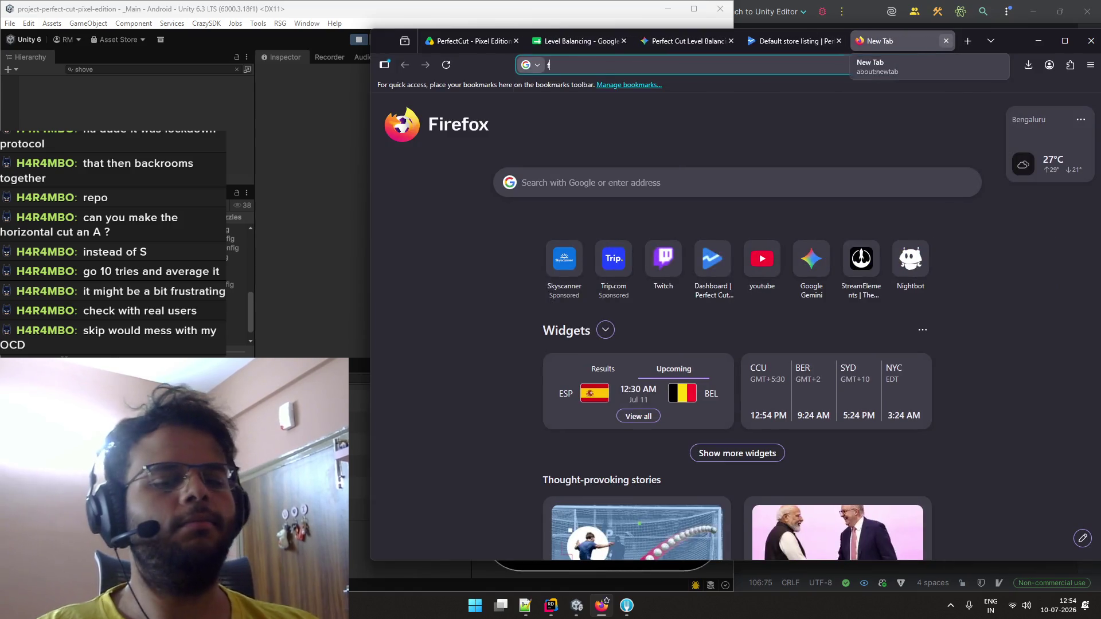
pyautogui.press('Up')
pyautogui.press('Up')
pyautogui.press('Up')
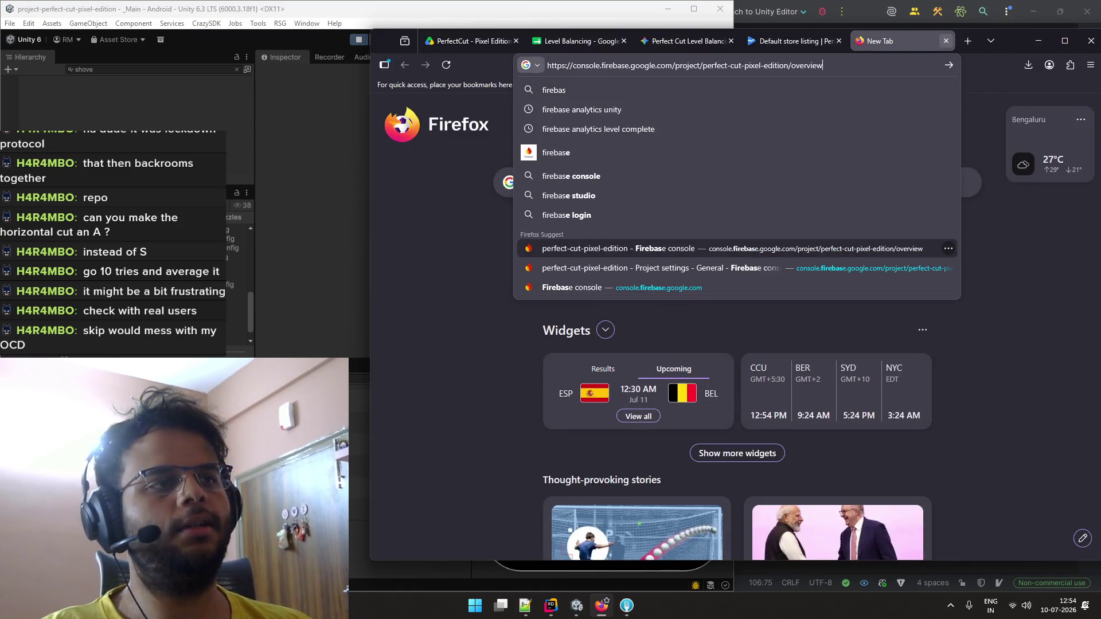
pyautogui.press('Return')
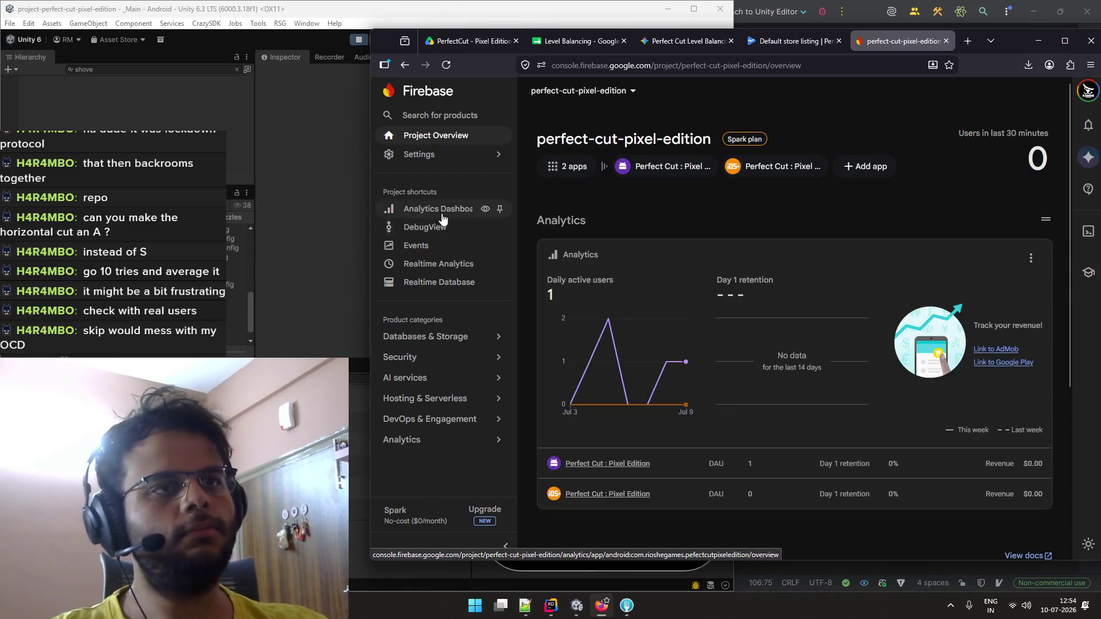
# Maximize the window and open the Android app's Analytics dashboard in perfect-cut-pixel-edition
pyautogui.doubleClick(1016, 39)
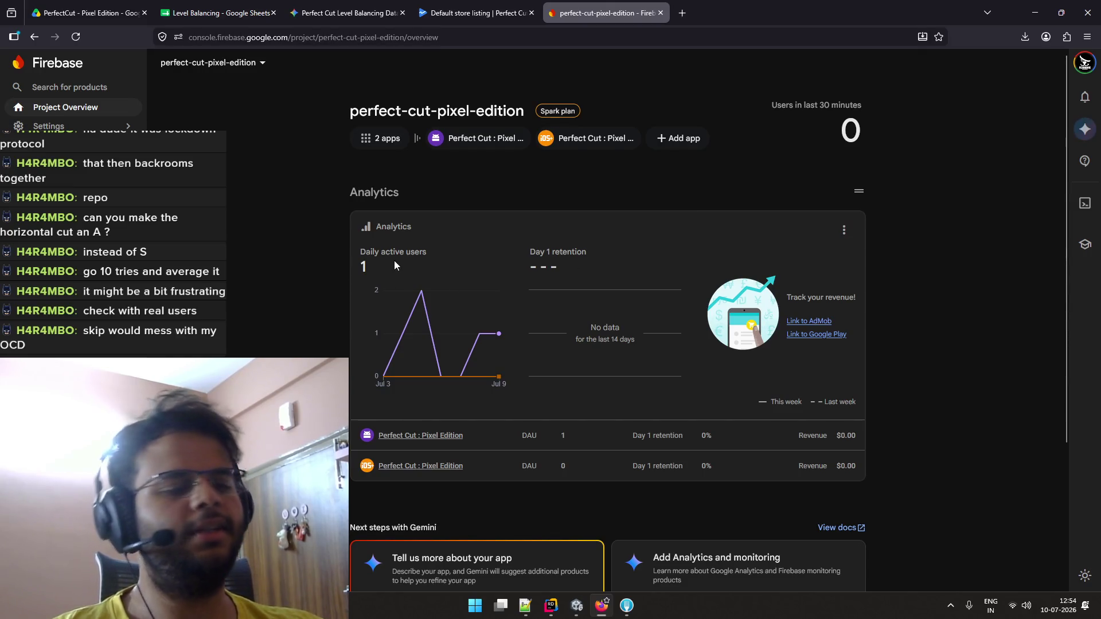
pyautogui.scroll(-3, 394, 260)
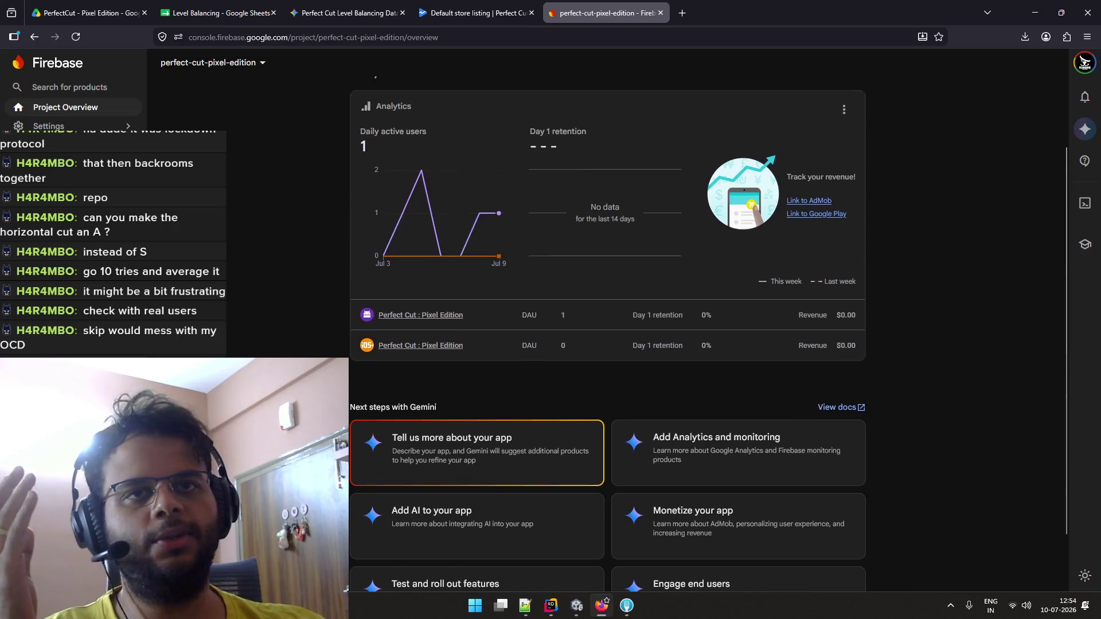
pyautogui.scroll(3, 259, 262)
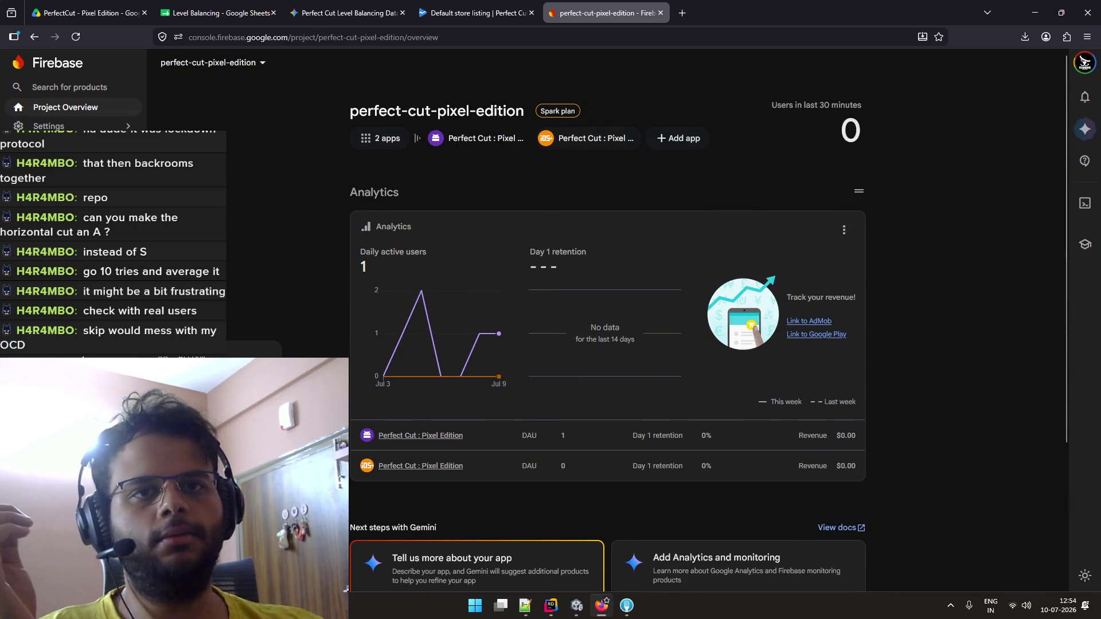
pyautogui.click(421, 435)
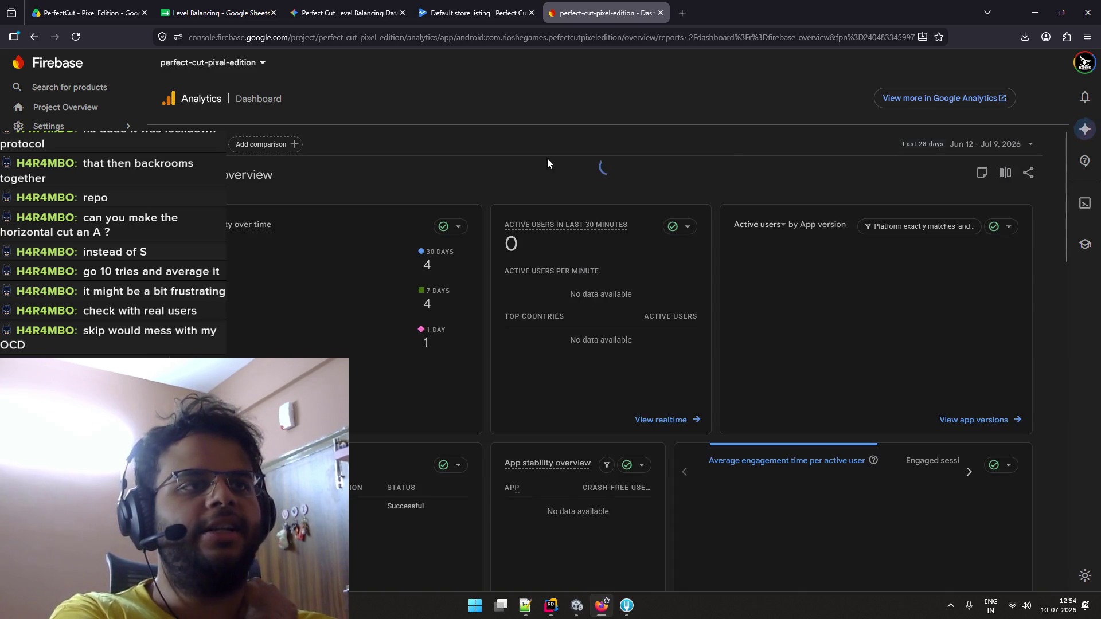
pyautogui.scroll(-3, 596, 172)
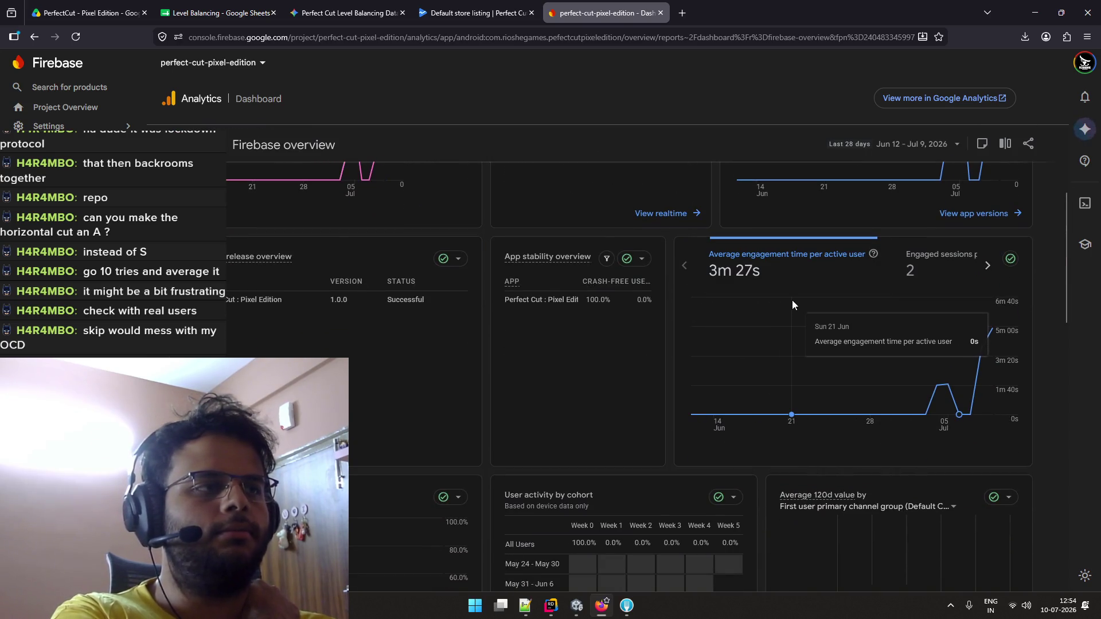
pyautogui.scroll(-5, 757, 285)
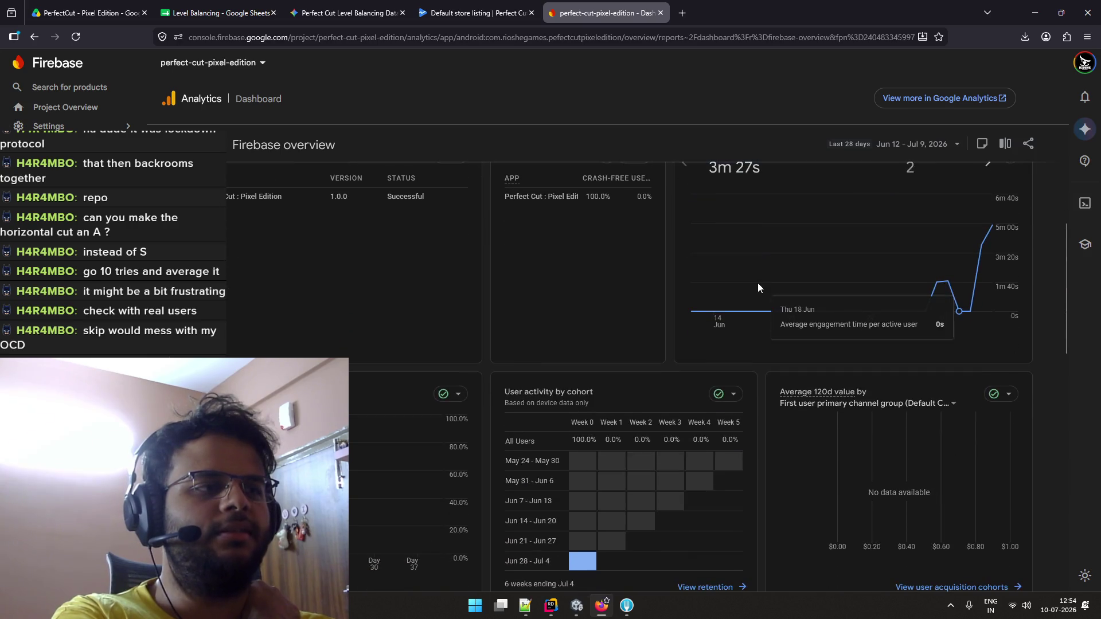
pyautogui.scroll(4, 758, 286)
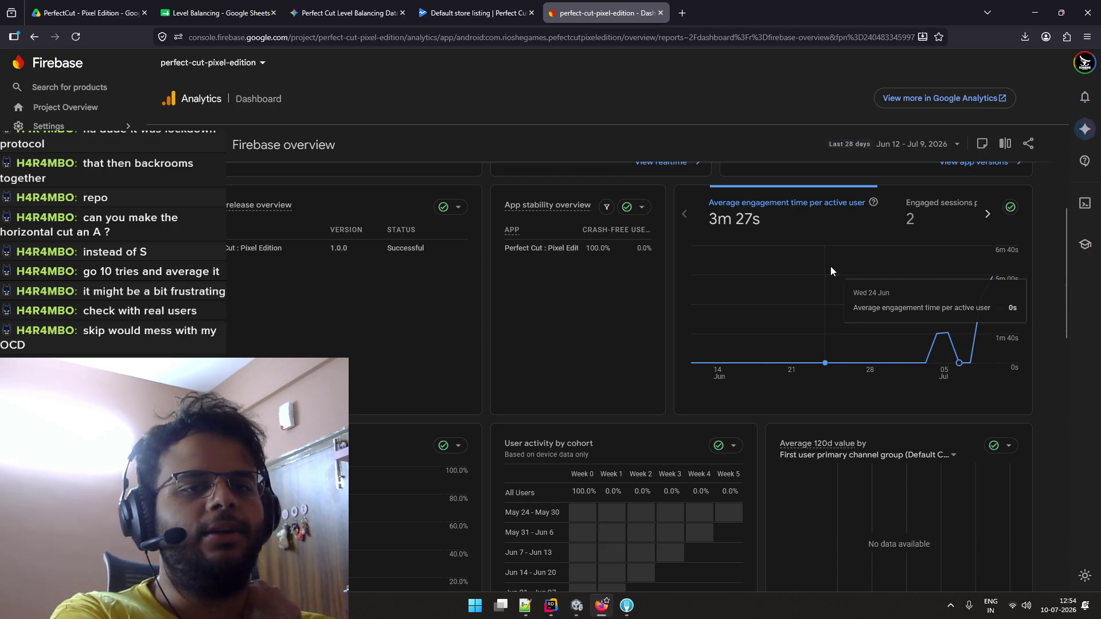
pyautogui.scroll(-5, 830, 266)
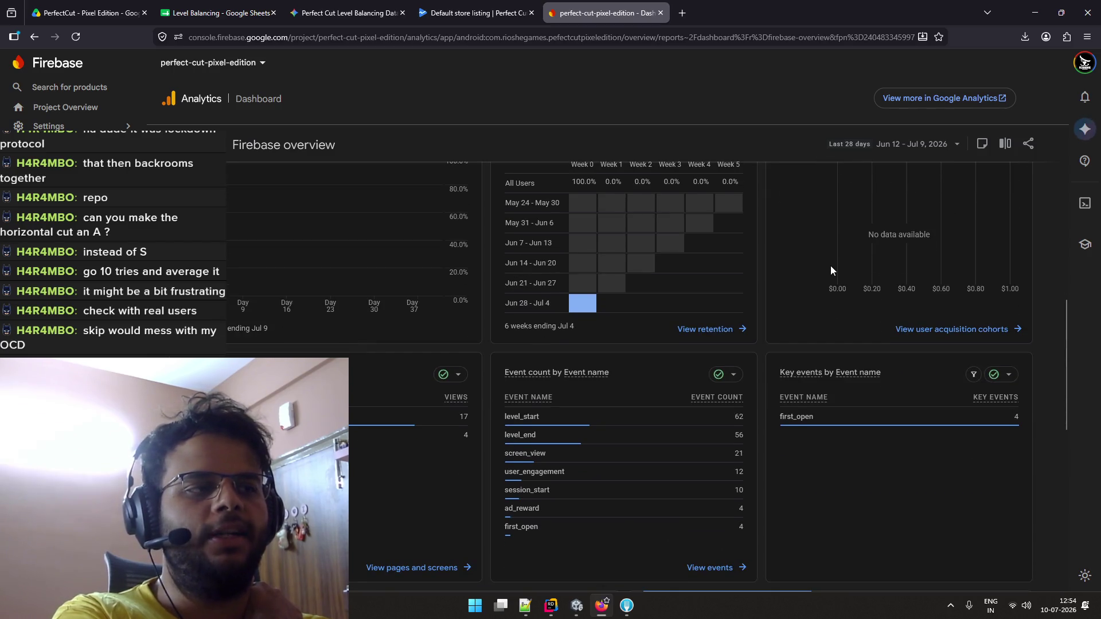
pyautogui.scroll(3, 830, 266)
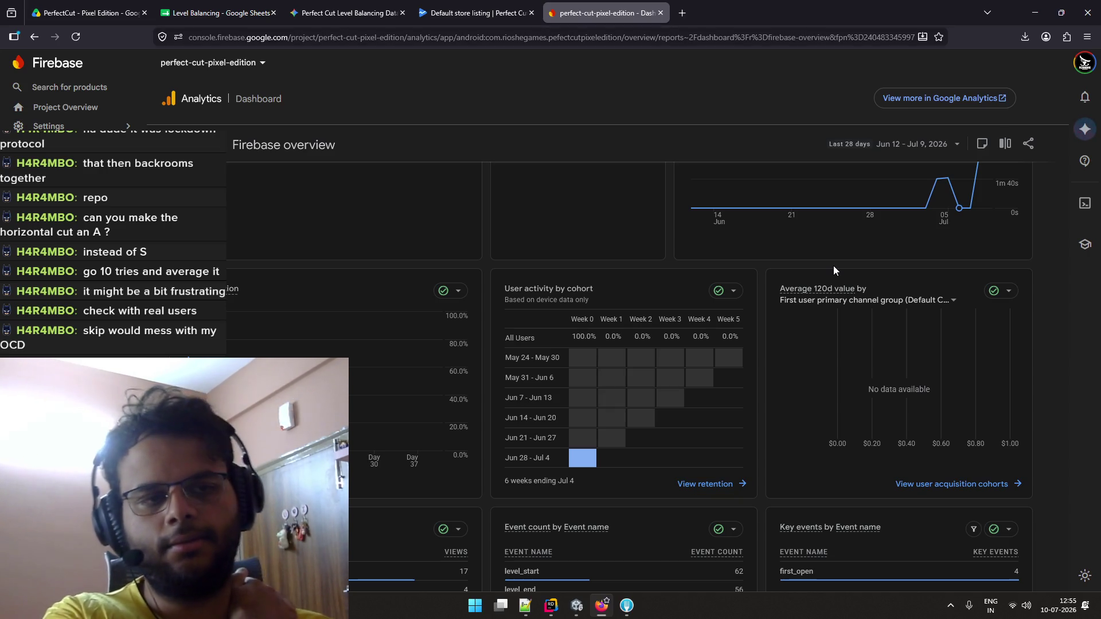
pyautogui.scroll(-5, 758, 307)
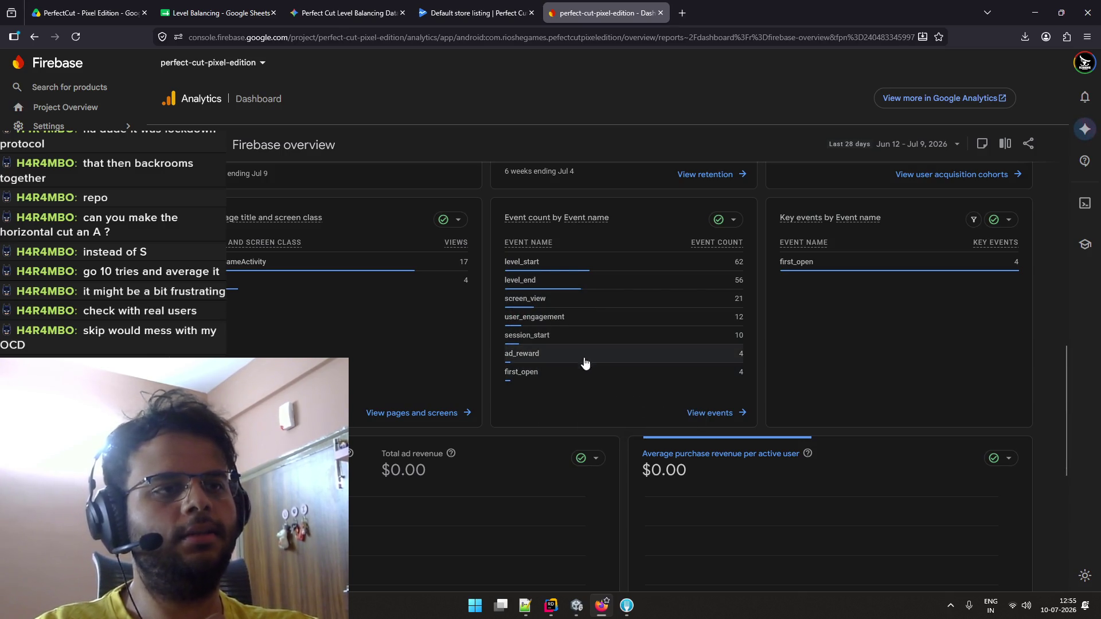
pyautogui.scroll(2, 580, 356)
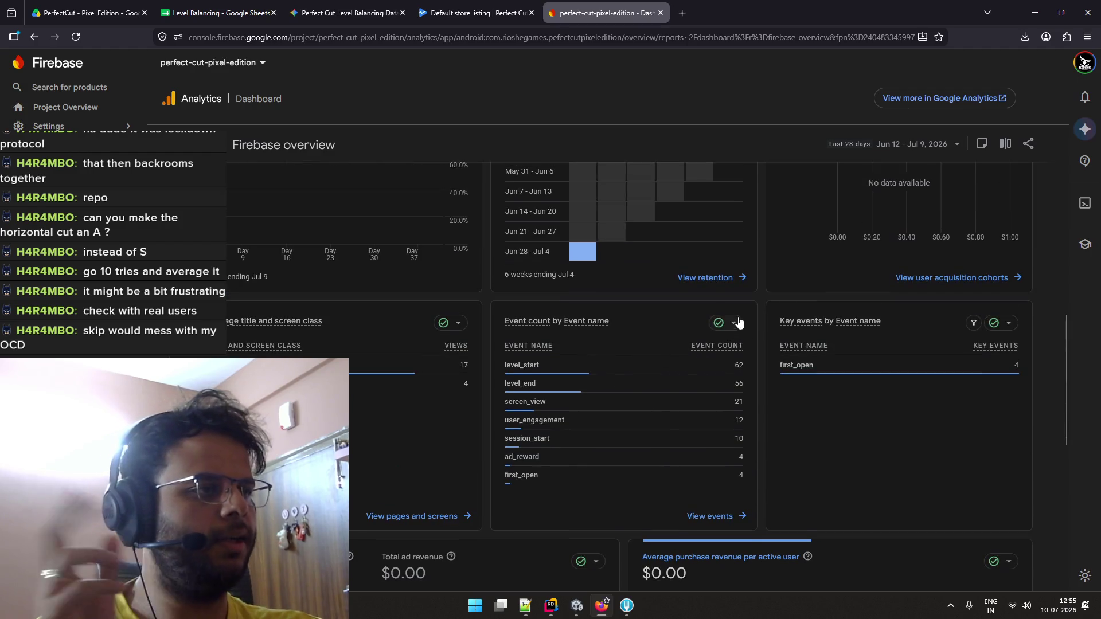
pyautogui.scroll(1, 740, 324)
pyautogui.scroll(-10, 674, 335)
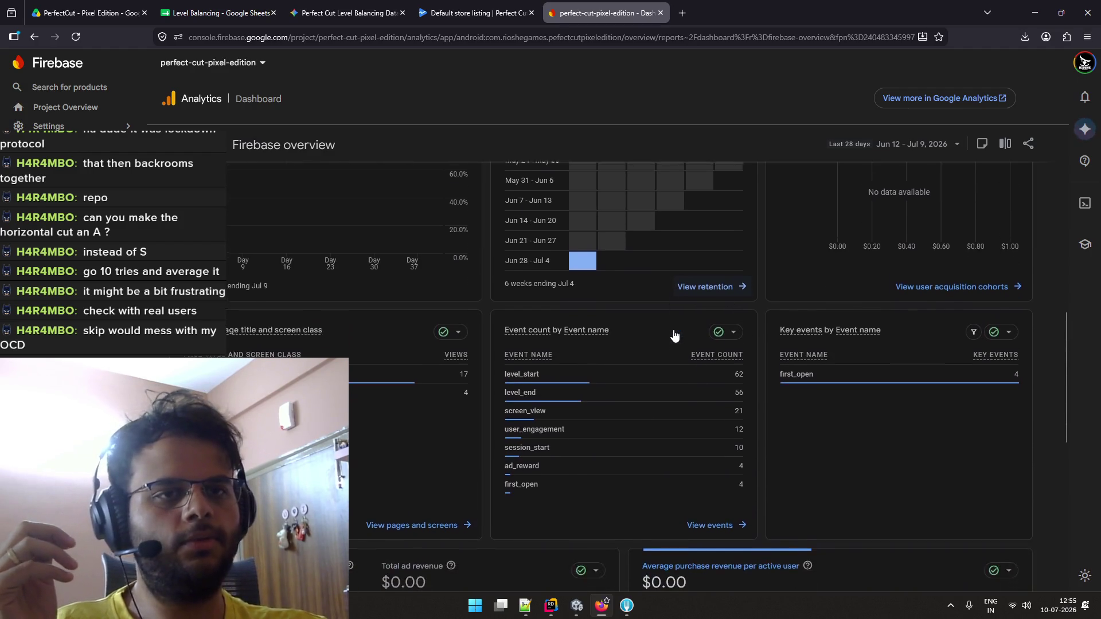
pyautogui.scroll(10, 589, 324)
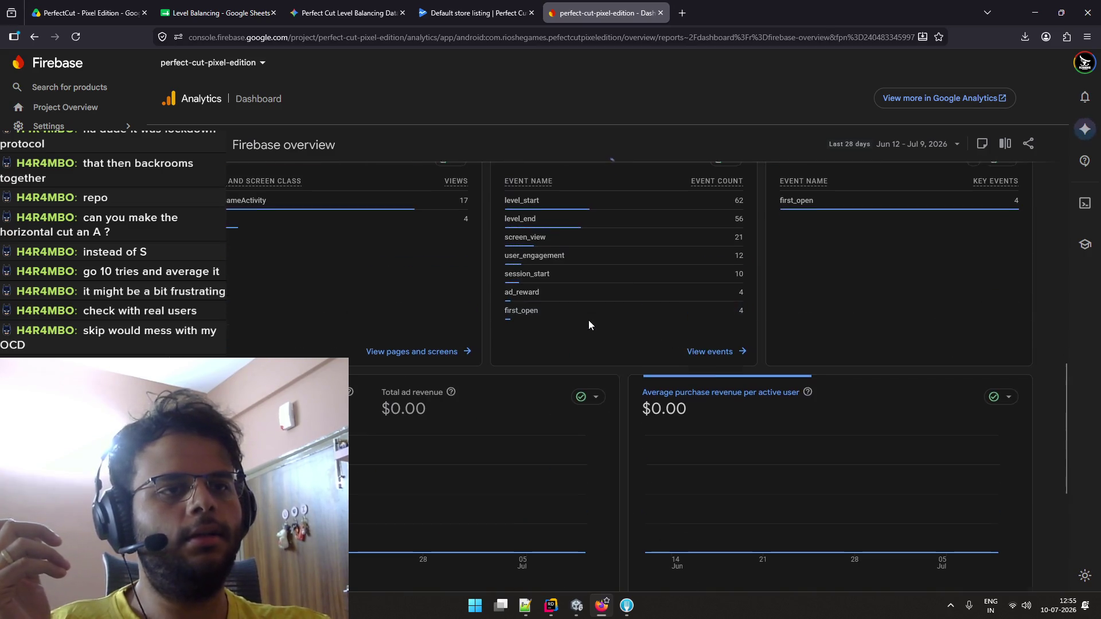
pyautogui.scroll(1, 704, 324)
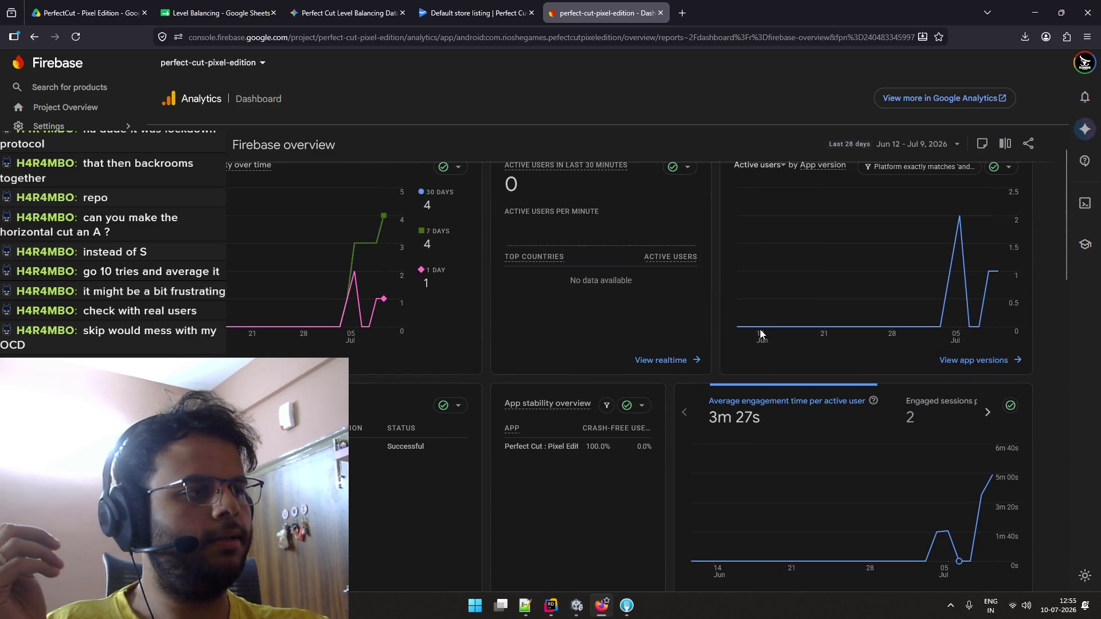
pyautogui.click(988, 421)
pyautogui.click(988, 421)
pyautogui.doubleClick(685, 412)
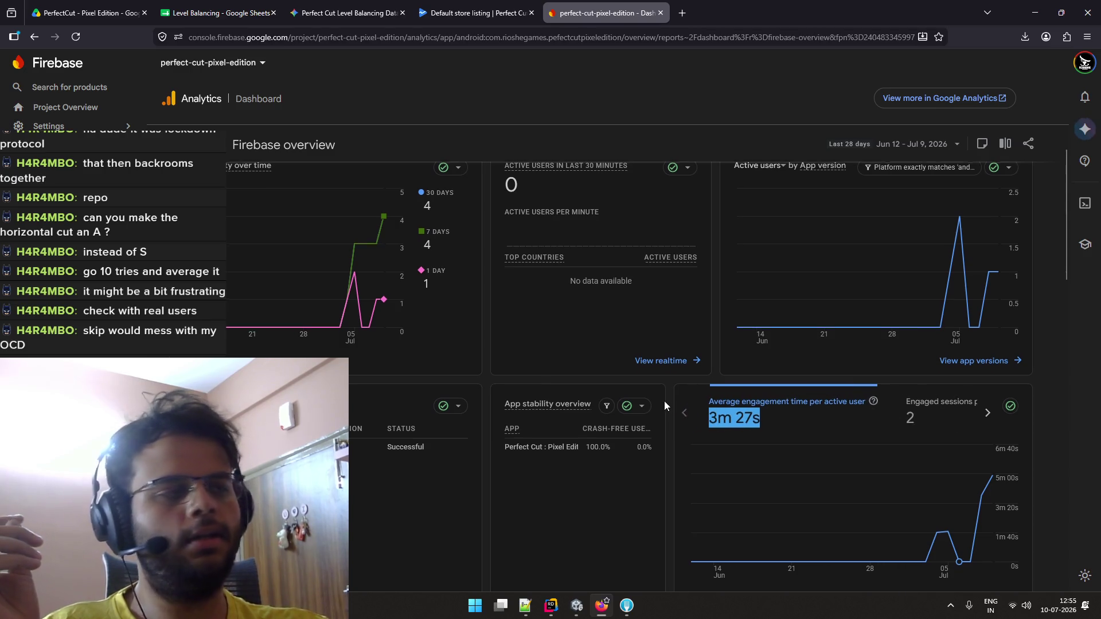
pyautogui.scroll(1, 665, 405)
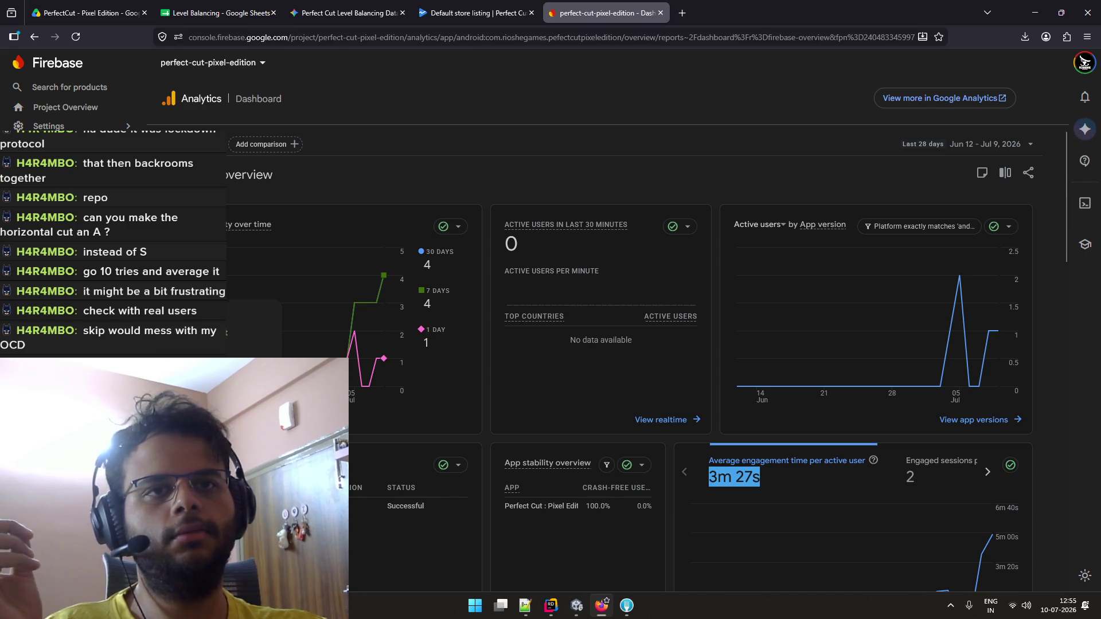
pyautogui.click(891, 103)
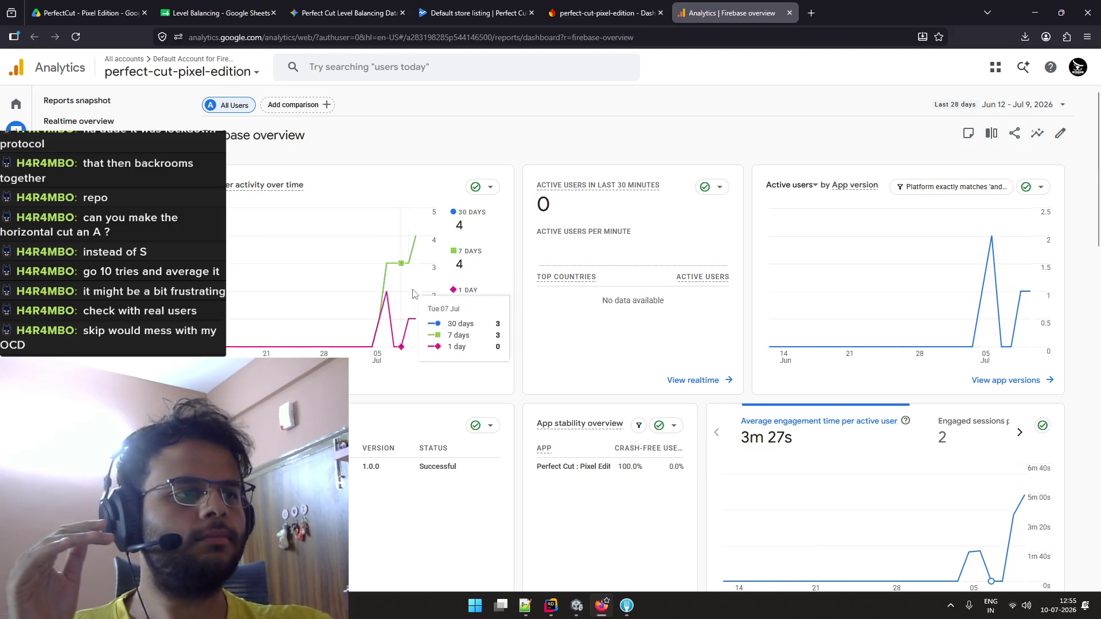
# Scroll through the Firebase overview report, dismissing the objective collection tip
pyautogui.scroll(-3, 494, 283)
pyautogui.scroll(-1, 494, 284)
pyautogui.scroll(-3, 495, 281)
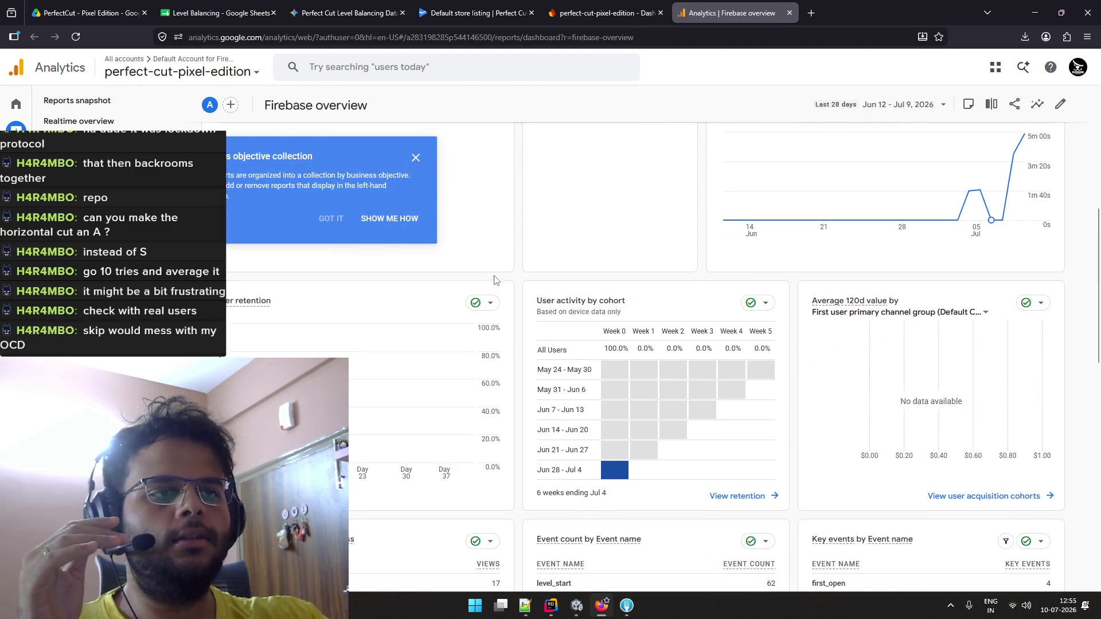
pyautogui.click(416, 162)
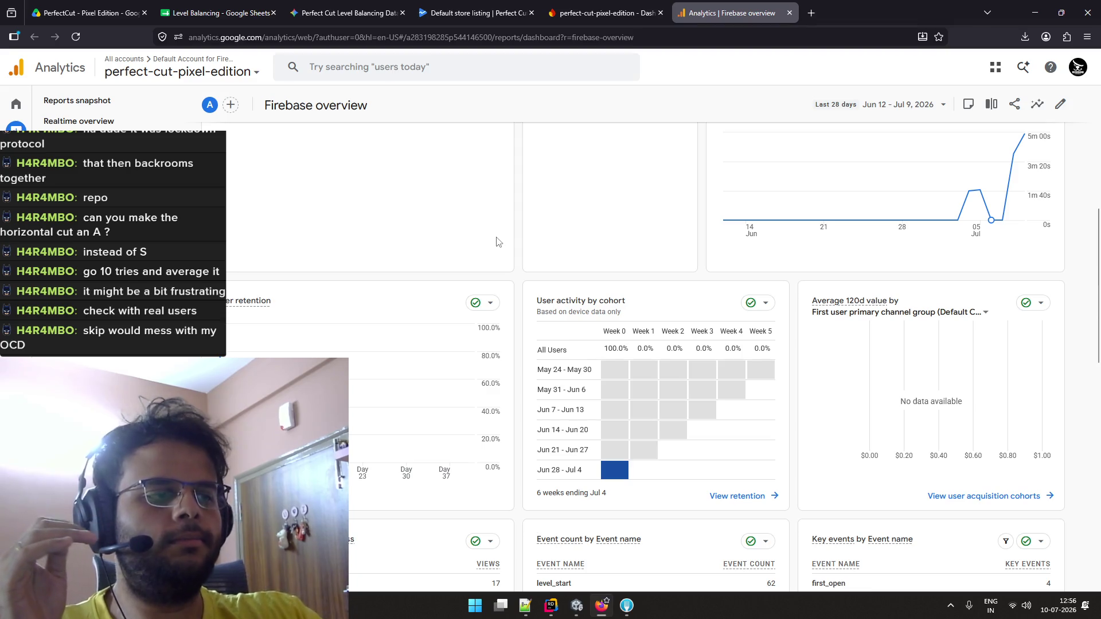
pyautogui.scroll(-5, 497, 237)
pyautogui.scroll(-6, 496, 238)
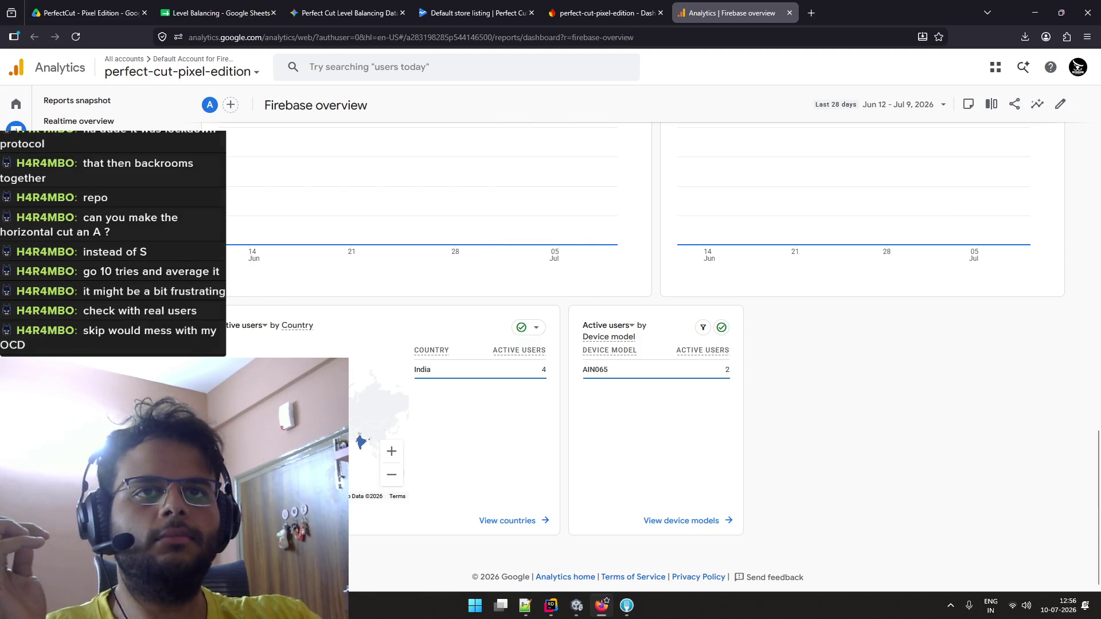
pyautogui.scroll(15, 246, 253)
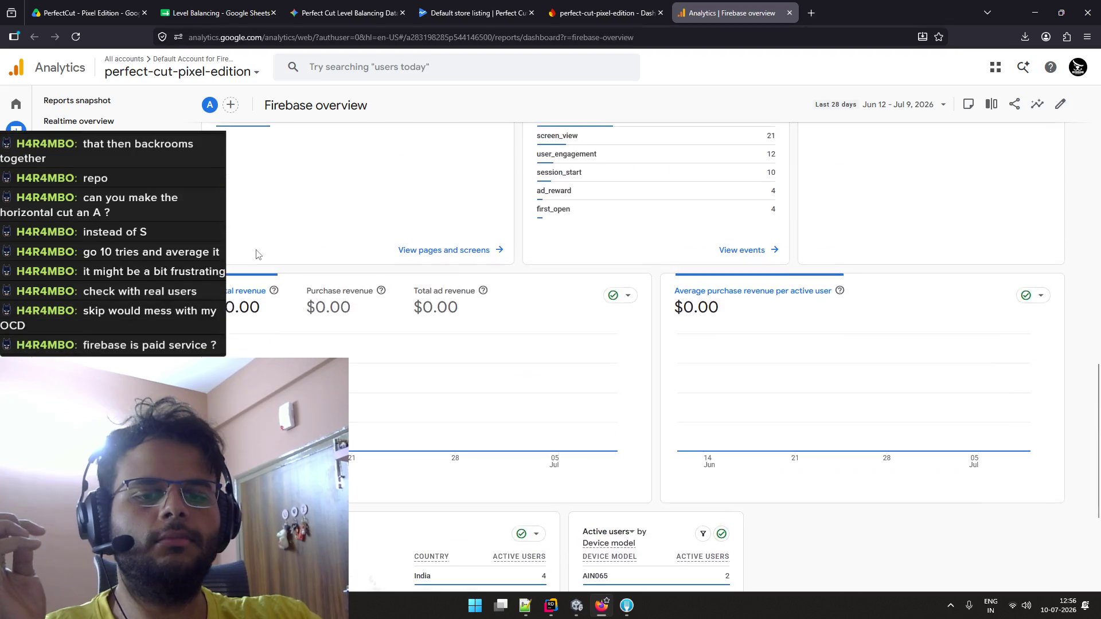
pyautogui.scroll(3, 256, 252)
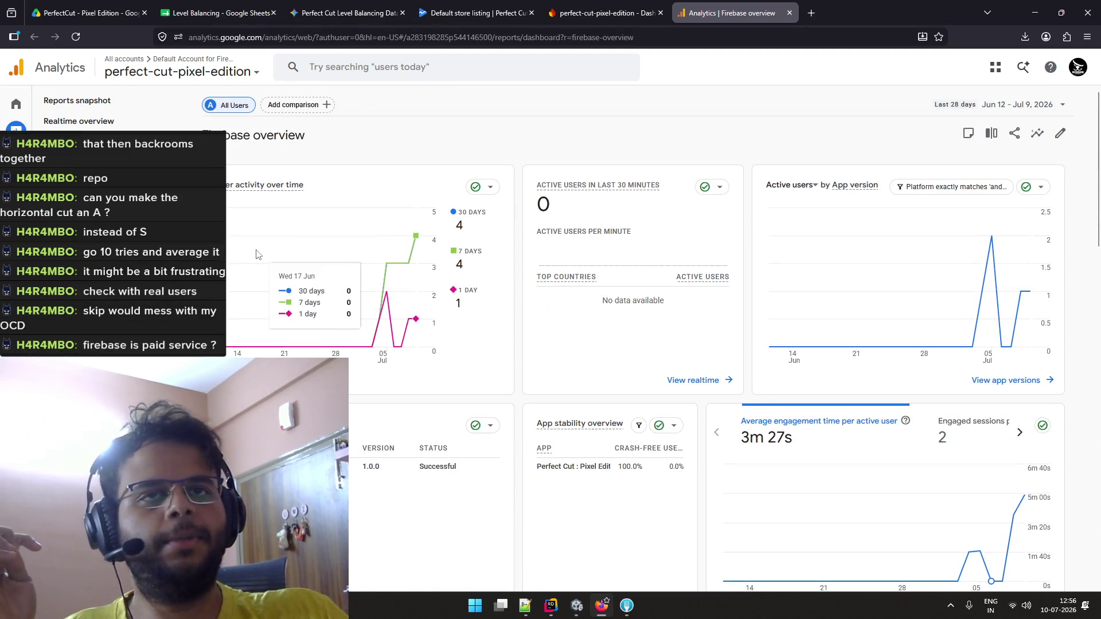
# Close the Google Analytics tab and type 'firebase pricing' into the address bar
pyautogui.hotkey('ctrl', 'w')
pyautogui.hotkey('ctrl', 'l')
pyautogui.write('firebase prici')
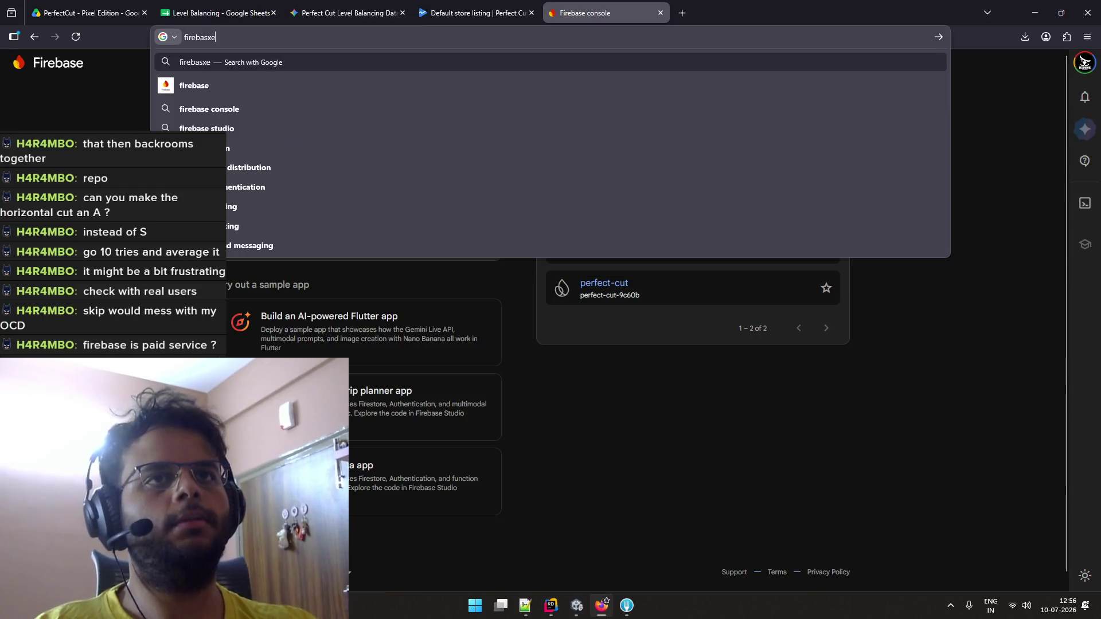
pyautogui.write('ng')
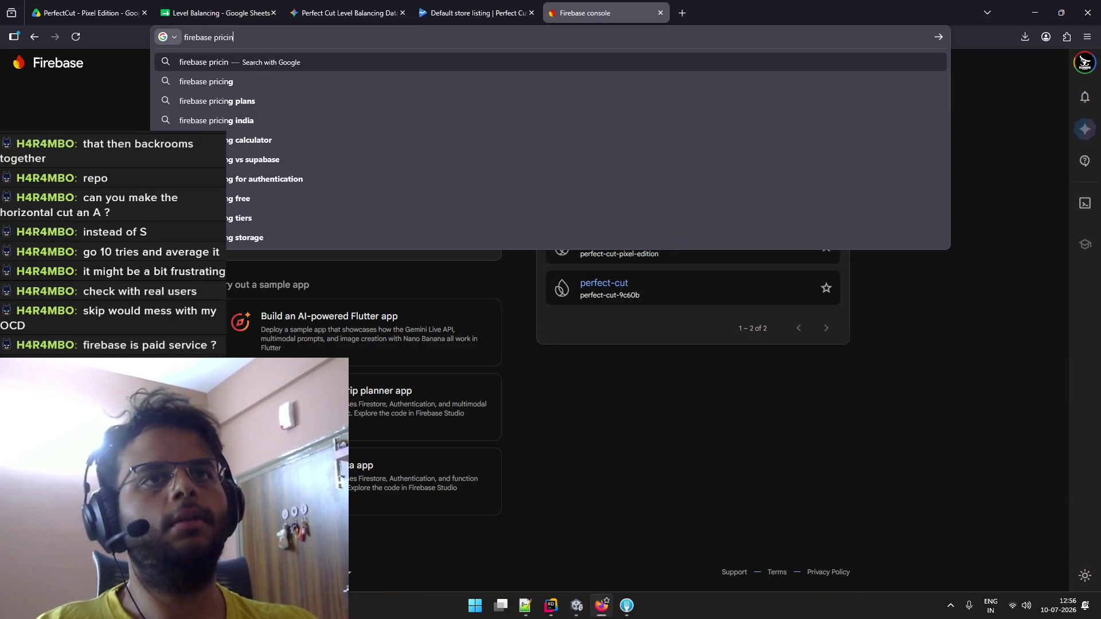
# Search for 'firebase pricing' and open the official Firebase Pricing page
pyautogui.press('Return')
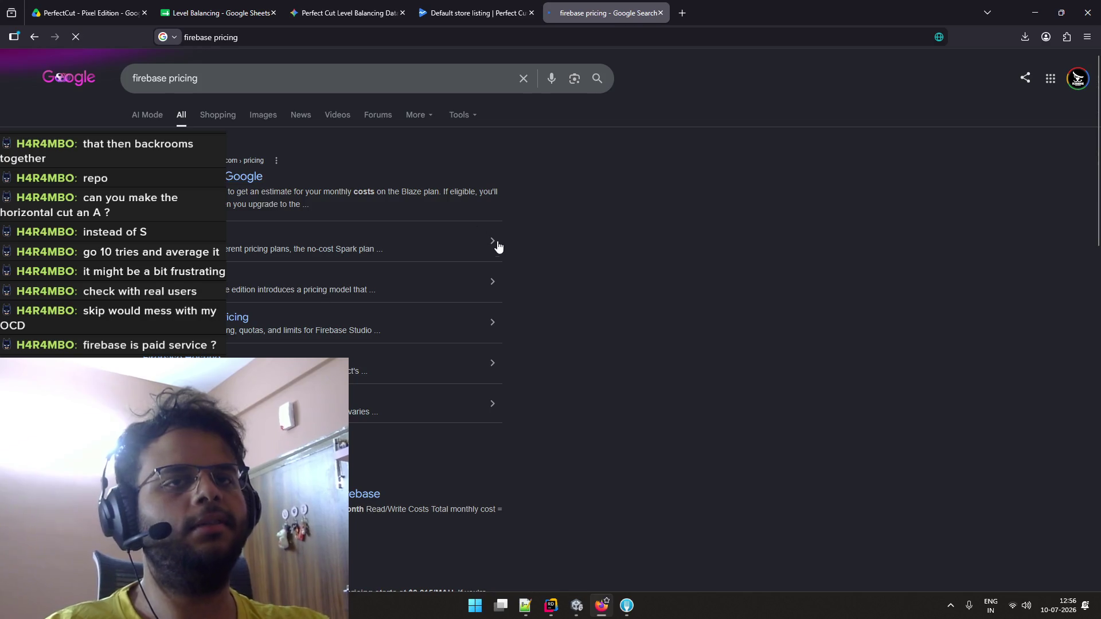
pyautogui.click(501, 252)
pyautogui.scroll(-4, 504, 334)
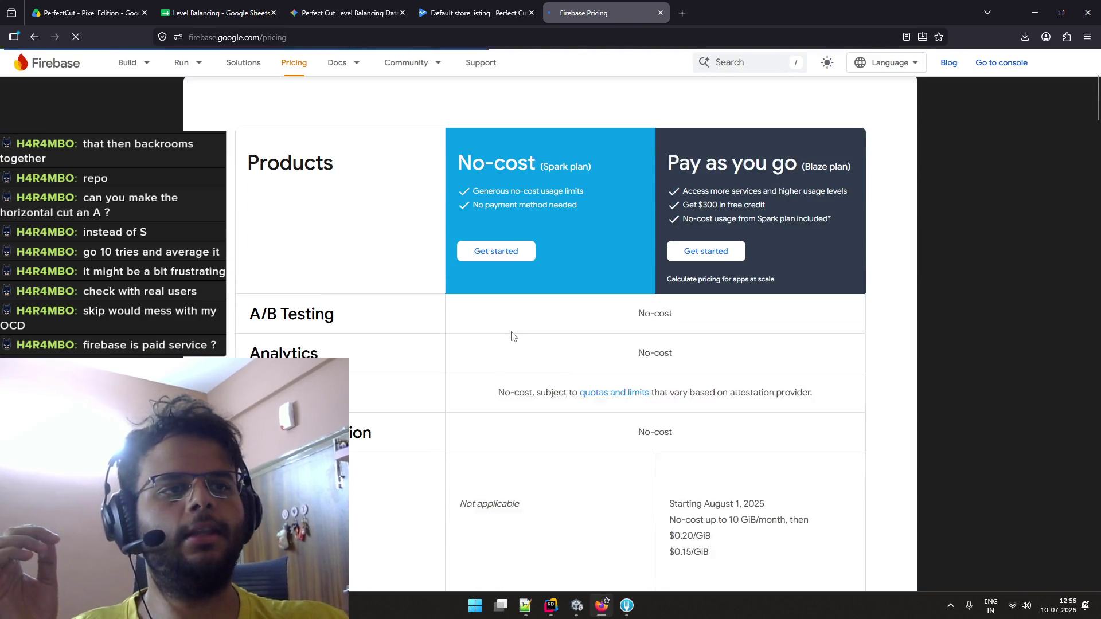
pyautogui.scroll(-2, 438, 298)
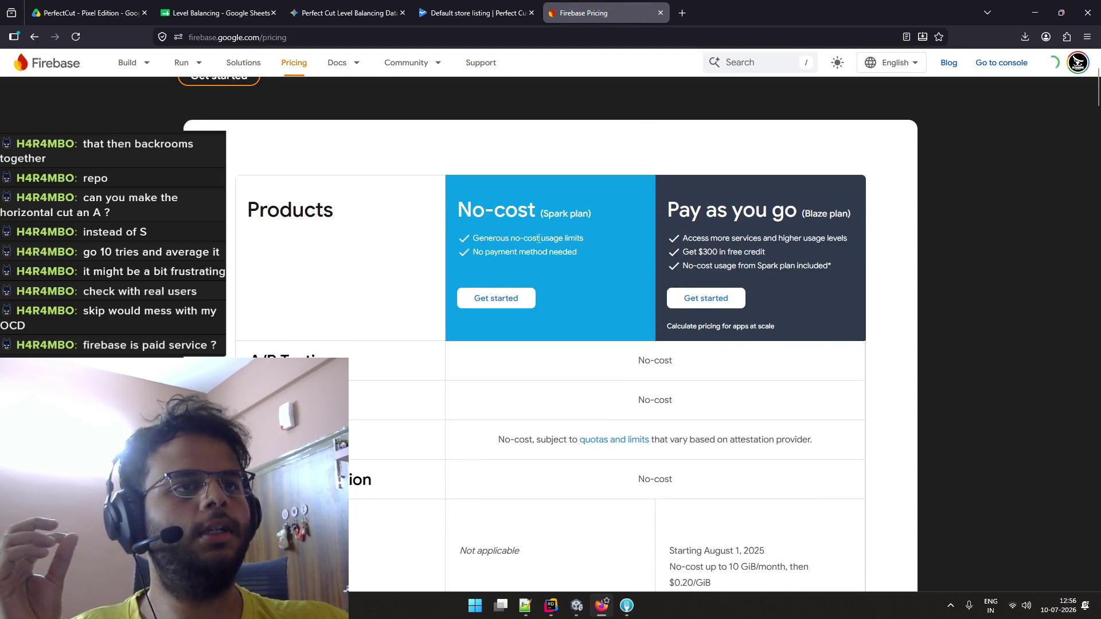
pyautogui.scroll(-2, 564, 272)
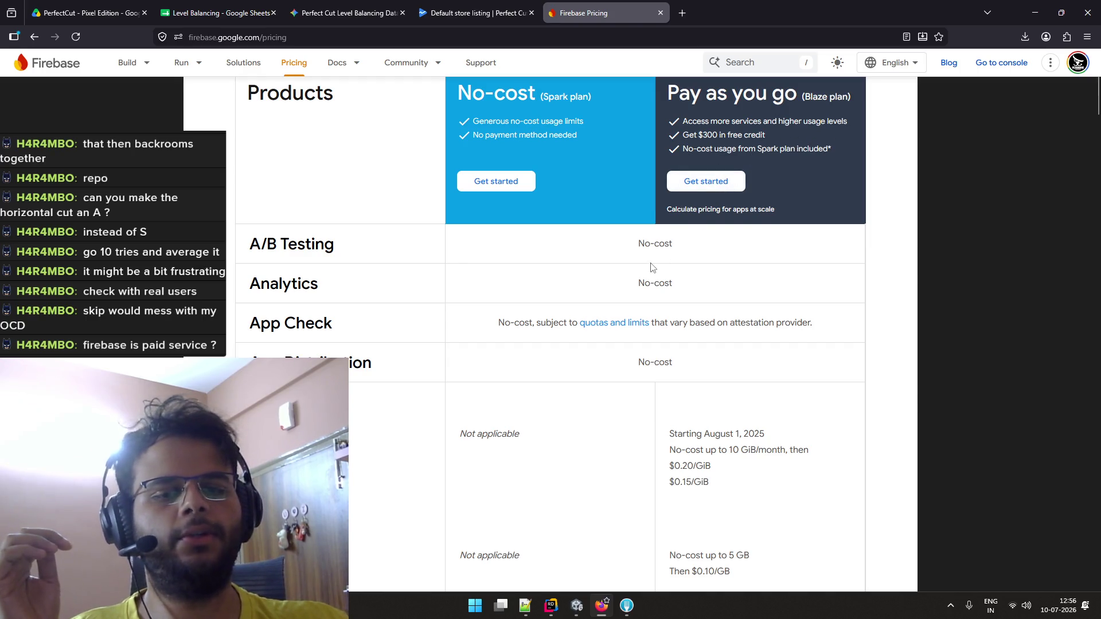
pyautogui.scroll(-2, 651, 268)
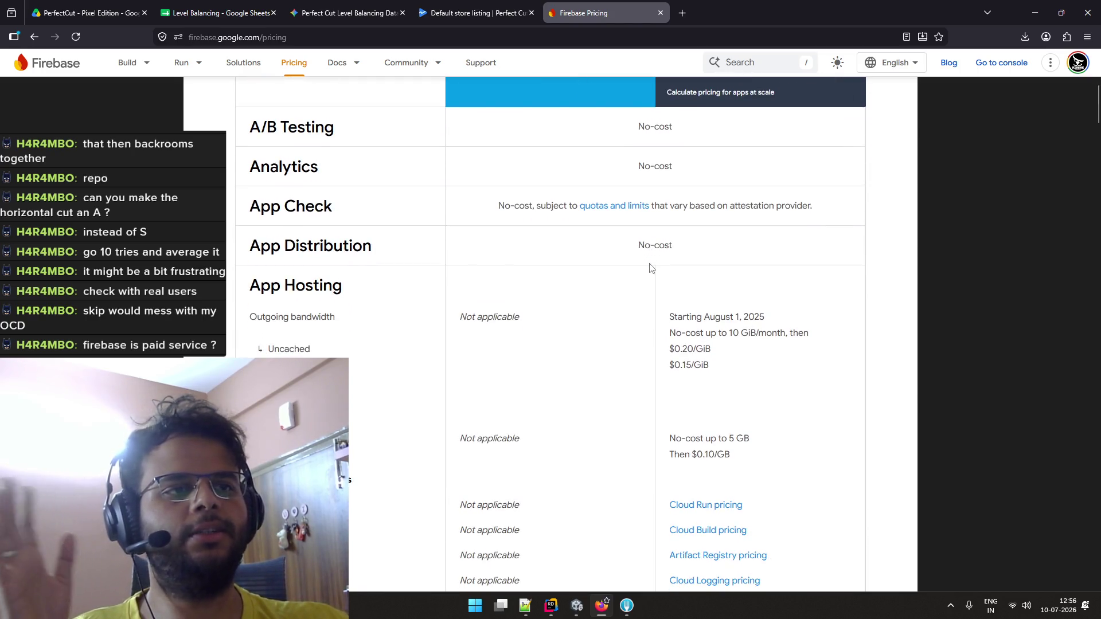
pyautogui.scroll(-4, 650, 267)
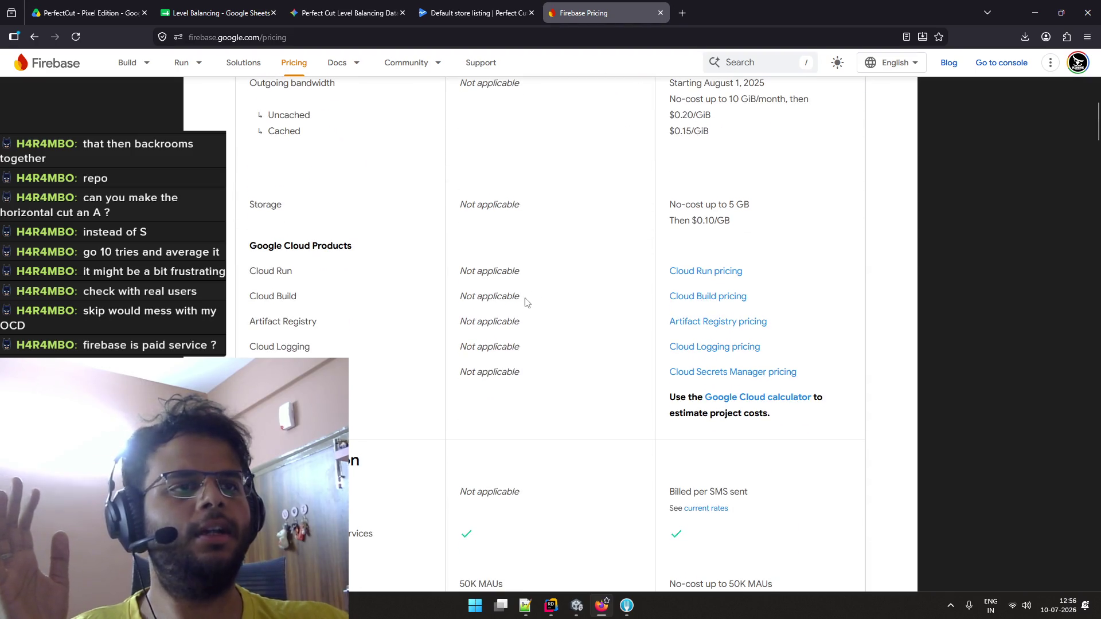
# Compare Spark and Blaze limits for Cloud Storage, SQL Connect, Hosting and Realtime Database
pyautogui.scroll(2, 524, 301)
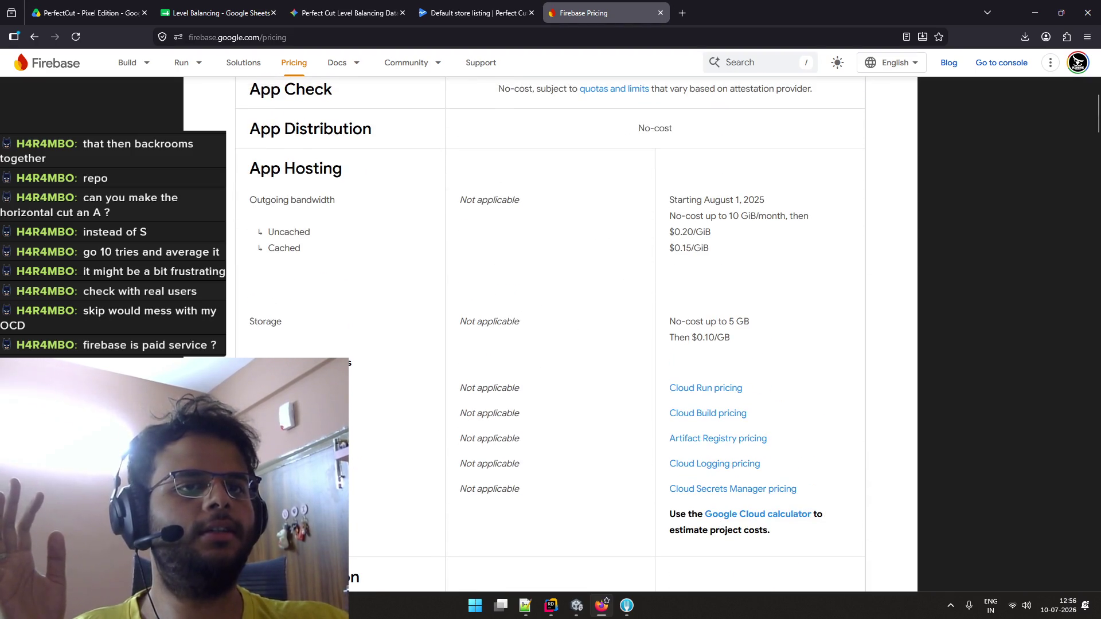
pyautogui.scroll(-6, 286, 355)
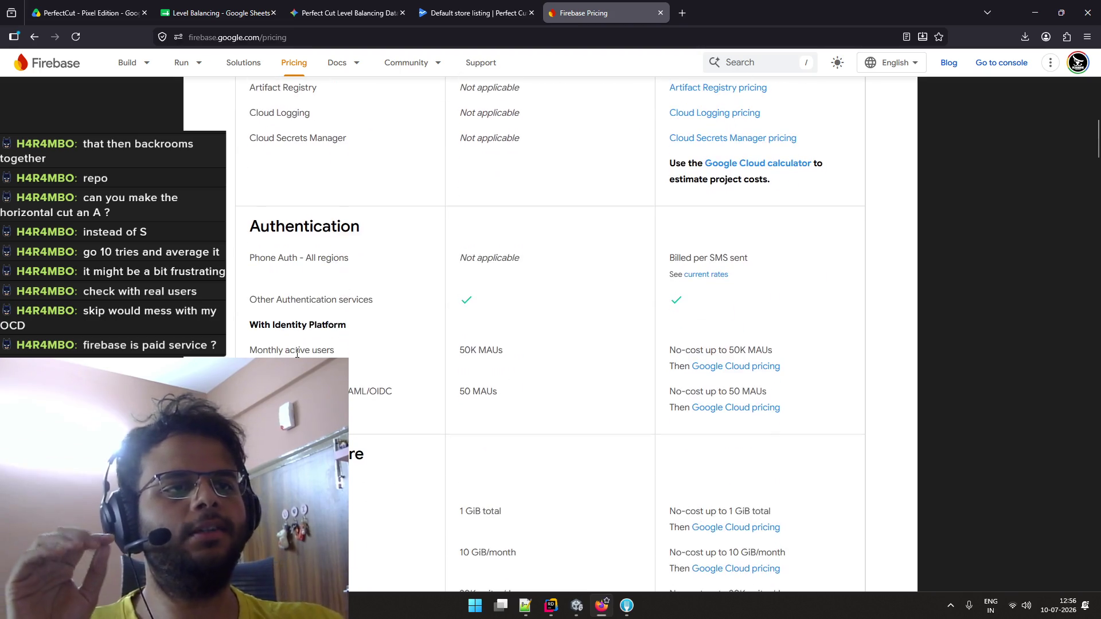
pyautogui.scroll(-5, 550, 332)
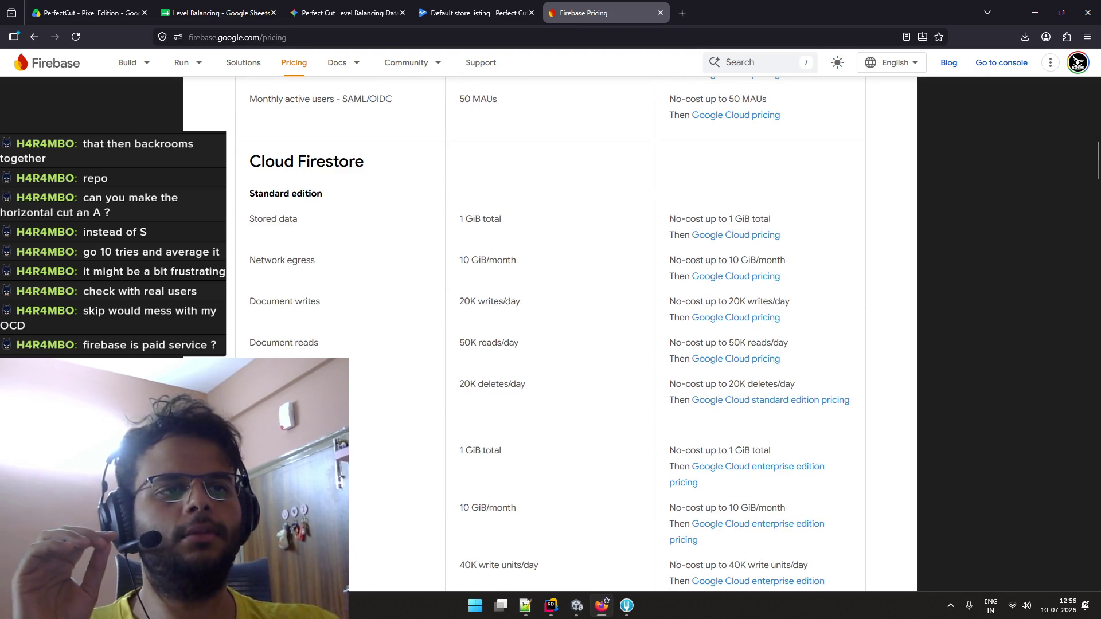
pyautogui.scroll(-1, 550, 332)
pyautogui.scroll(-20, 550, 333)
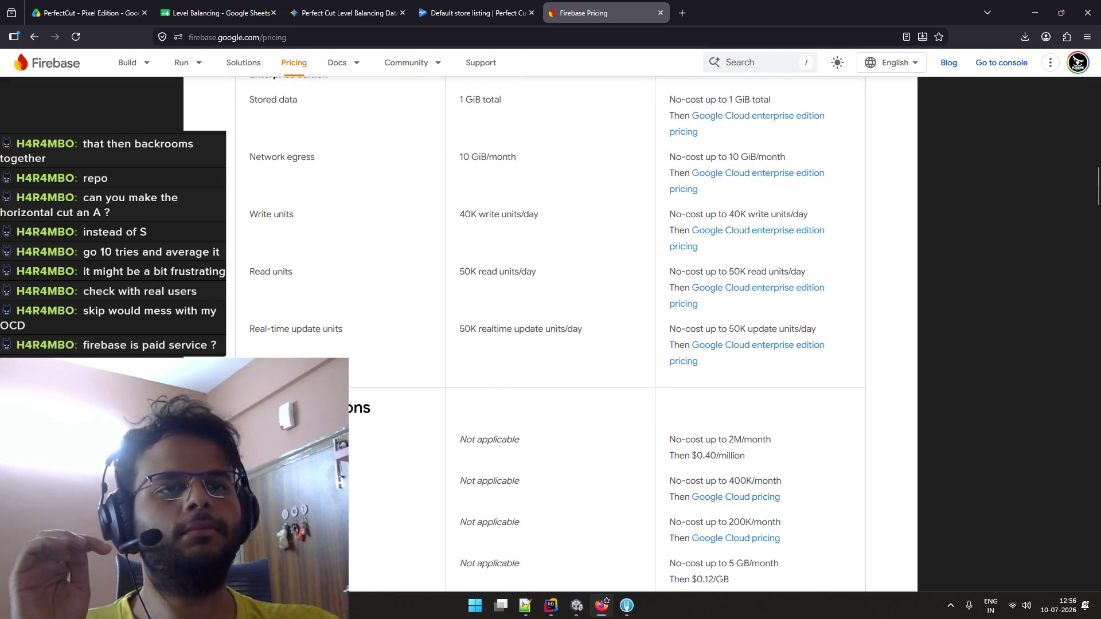
pyautogui.scroll(-2, 550, 332)
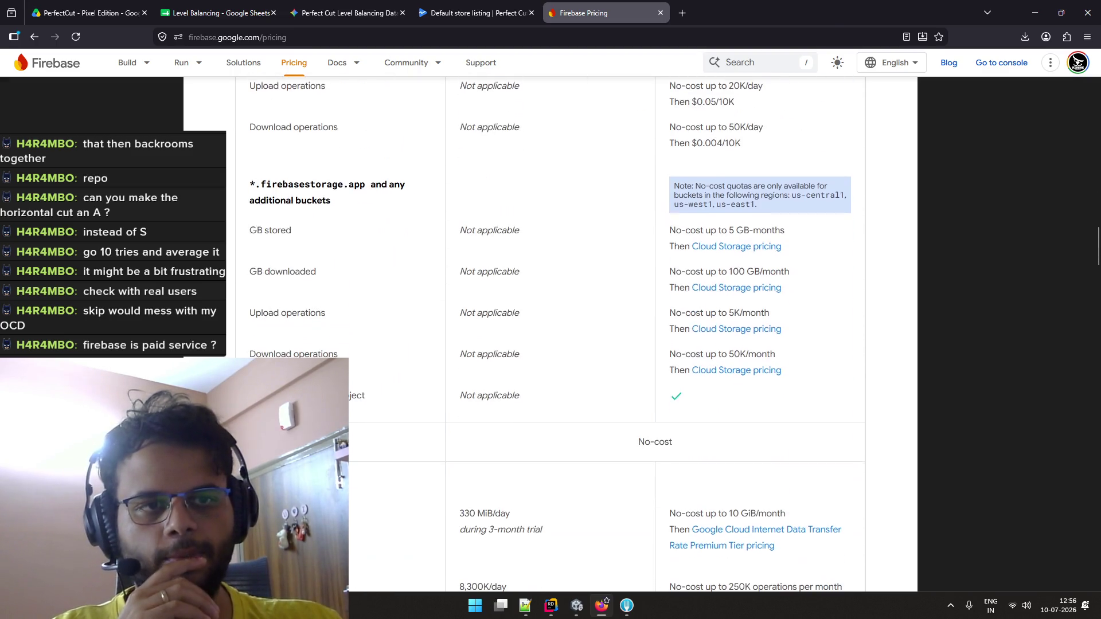
pyautogui.scroll(-4, 320, 332)
pyautogui.scroll(7, 320, 333)
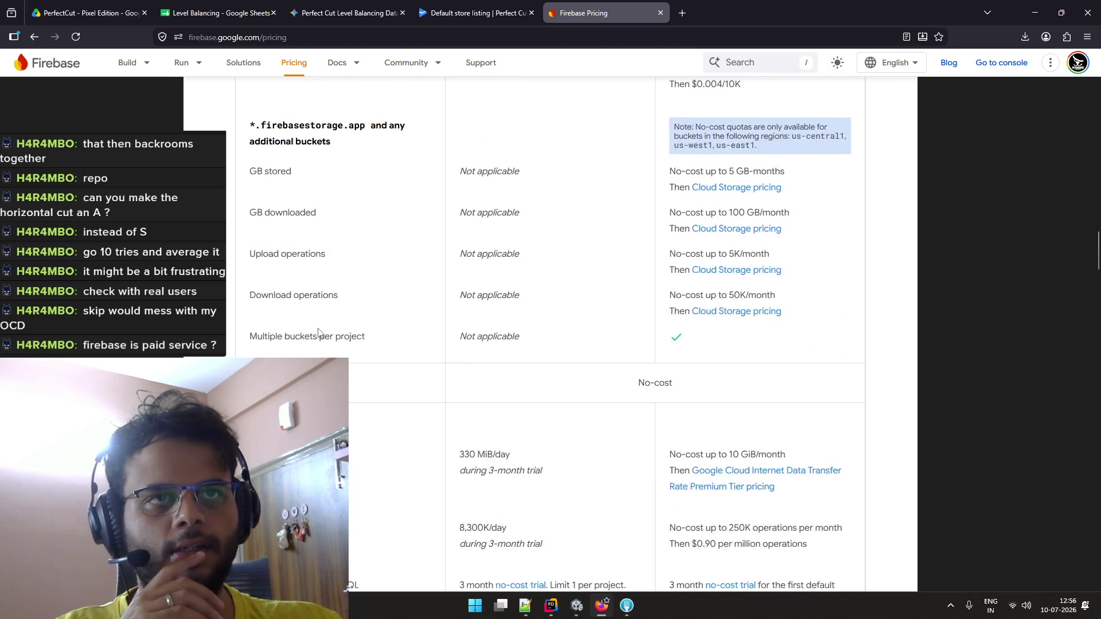
pyautogui.scroll(-20, 319, 333)
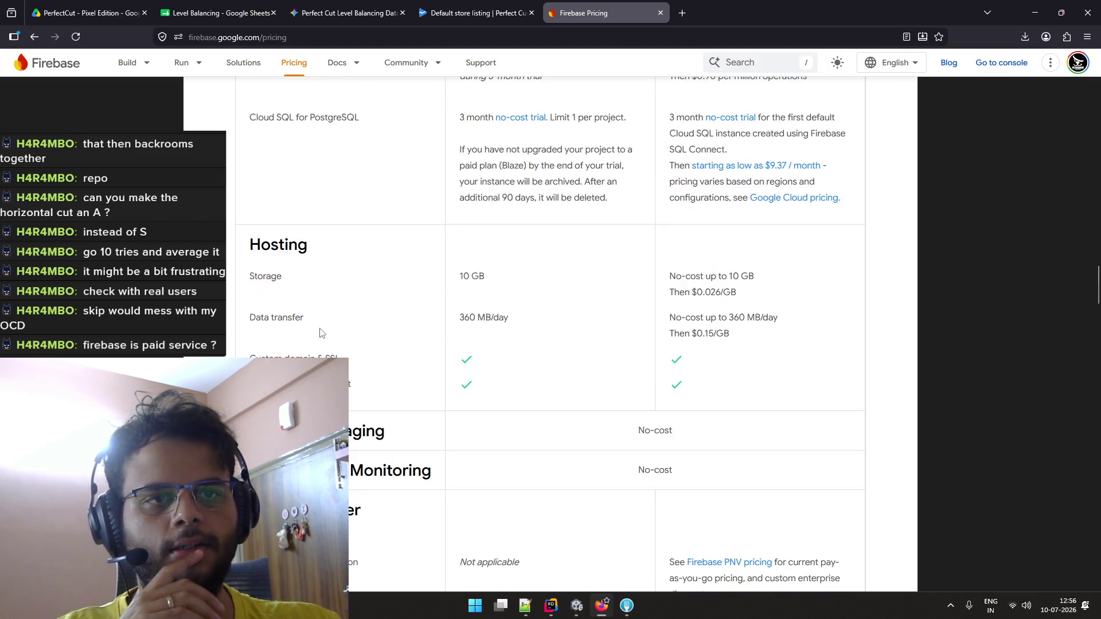
pyautogui.scroll(-3, 320, 327)
pyautogui.scroll(3, 320, 328)
pyautogui.scroll(-1, 321, 332)
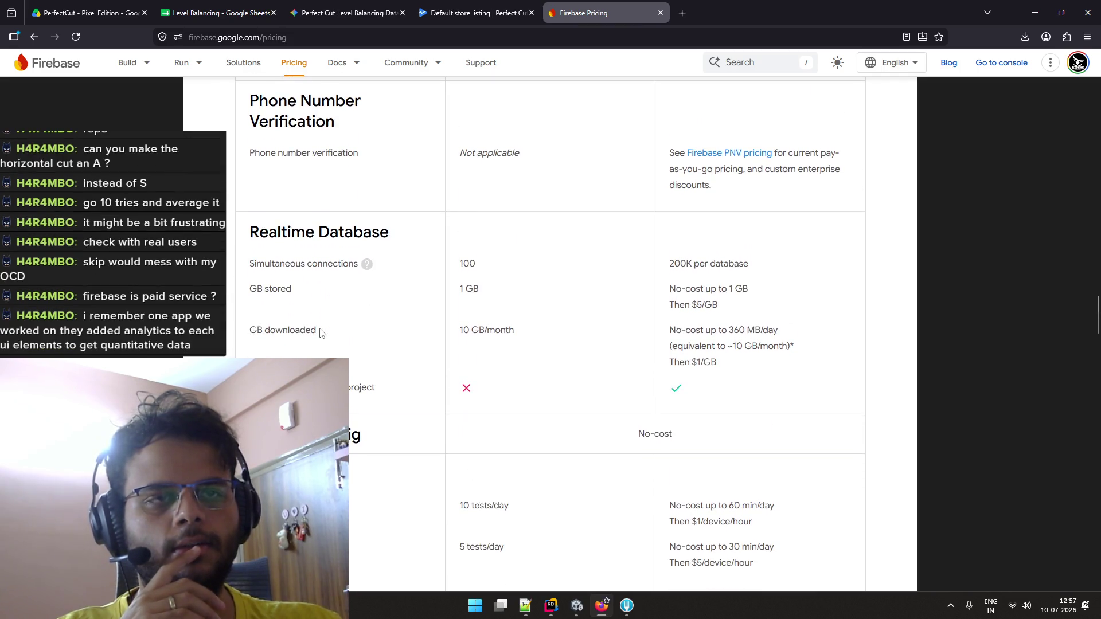
pyautogui.scroll(-6, 320, 333)
pyautogui.scroll(-8, 320, 332)
pyautogui.scroll(5, 320, 329)
pyautogui.scroll(8, 320, 328)
pyautogui.scroll(5, 320, 332)
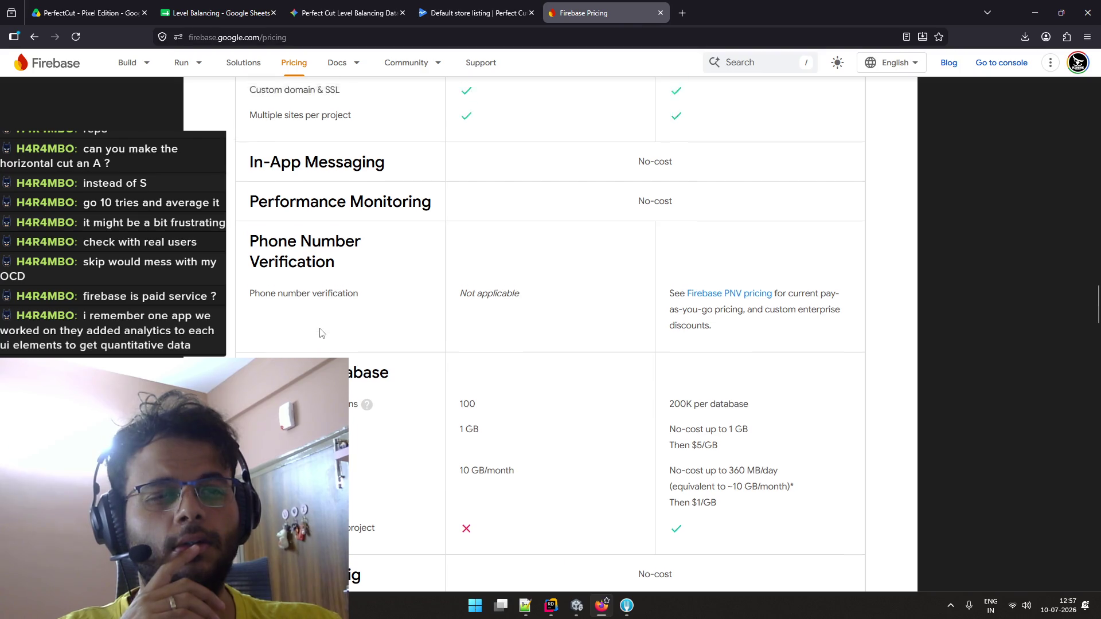
pyautogui.scroll(8, 252, 281)
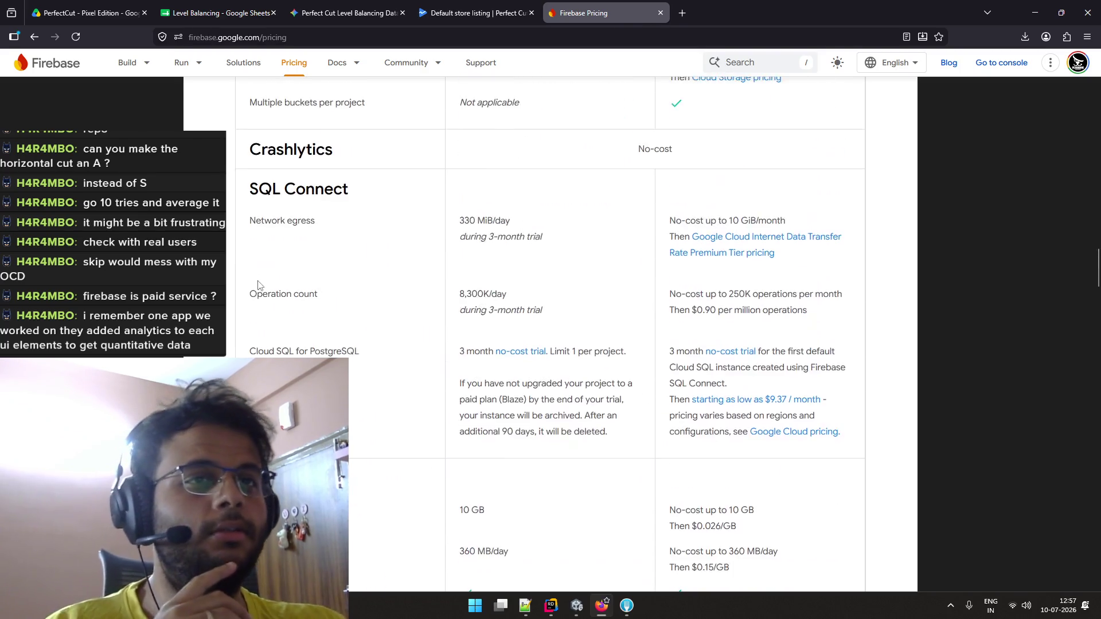
pyautogui.click(358, 35)
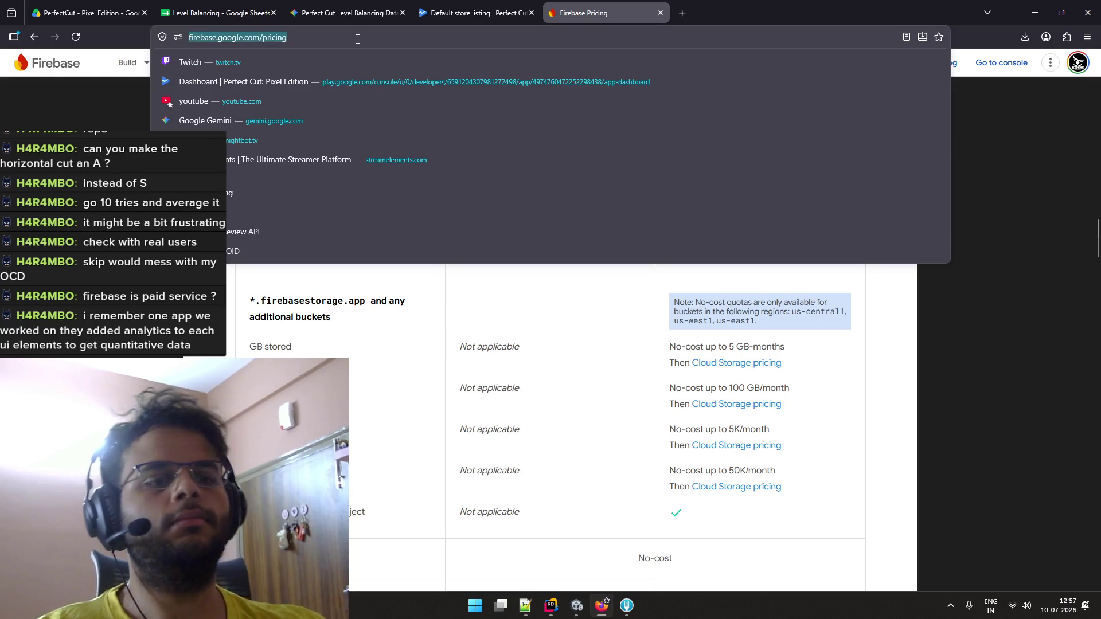
# Search Google for 'firebase analytics pricing' and skim the Firebase Analytics product page
pyautogui.write('firebase analytics ')
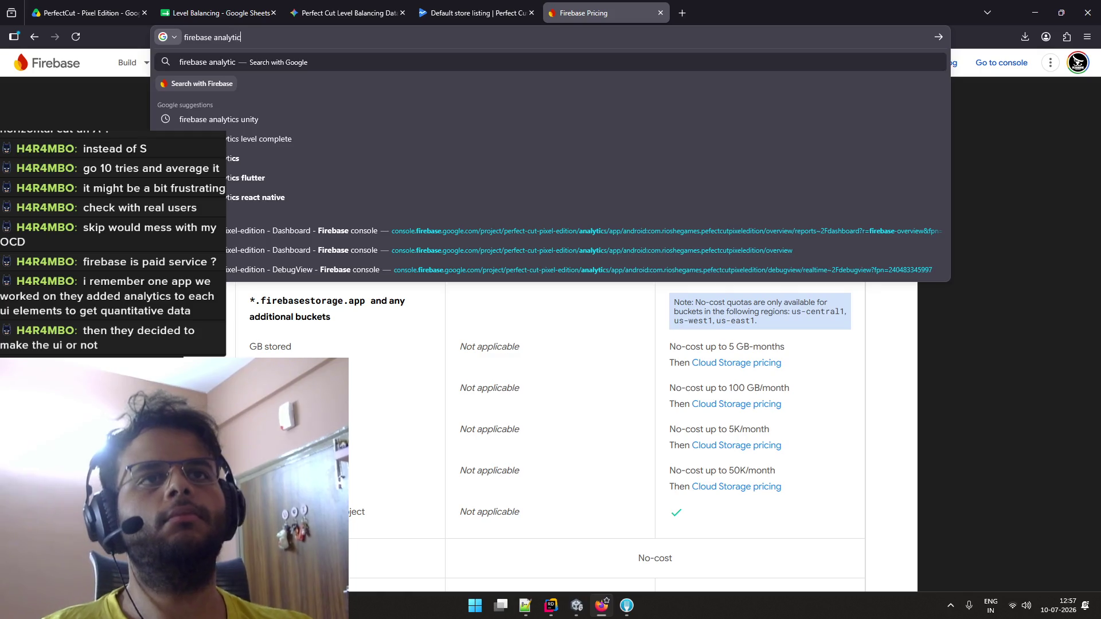
pyautogui.write('pricing')
pyautogui.press('Return')
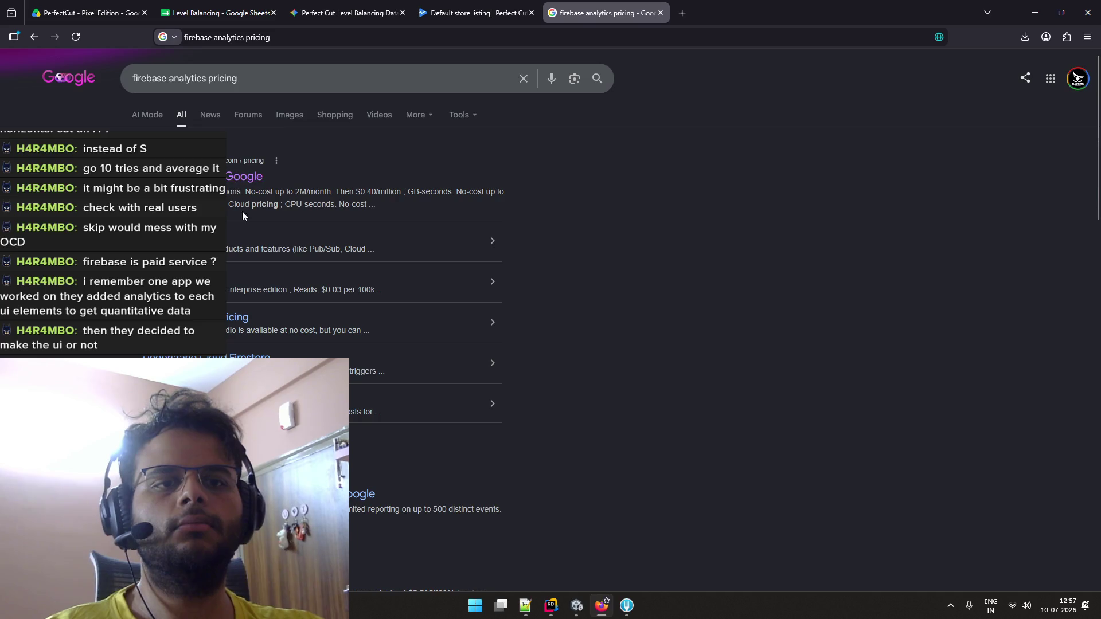
pyautogui.scroll(-3, 269, 300)
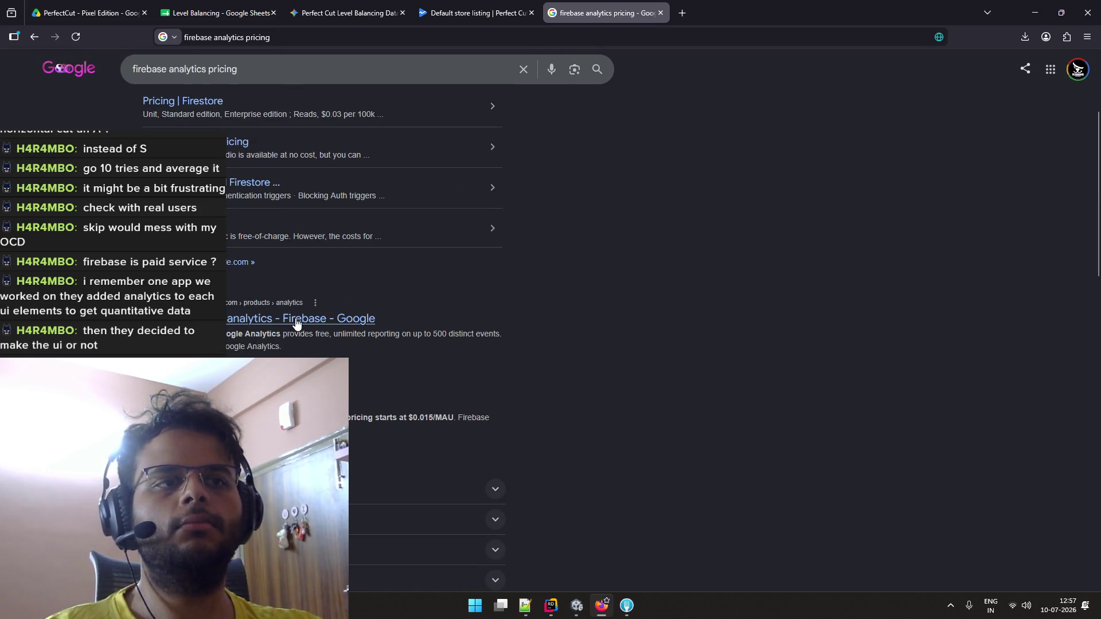
pyautogui.click(731, 13)
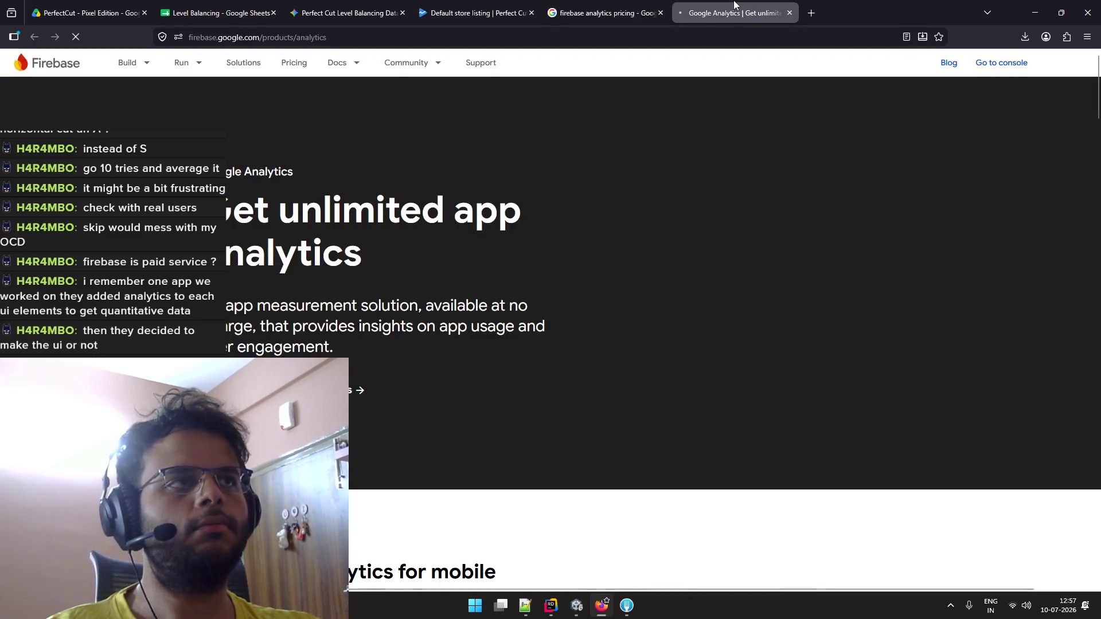
pyautogui.scroll(-10, 305, 320)
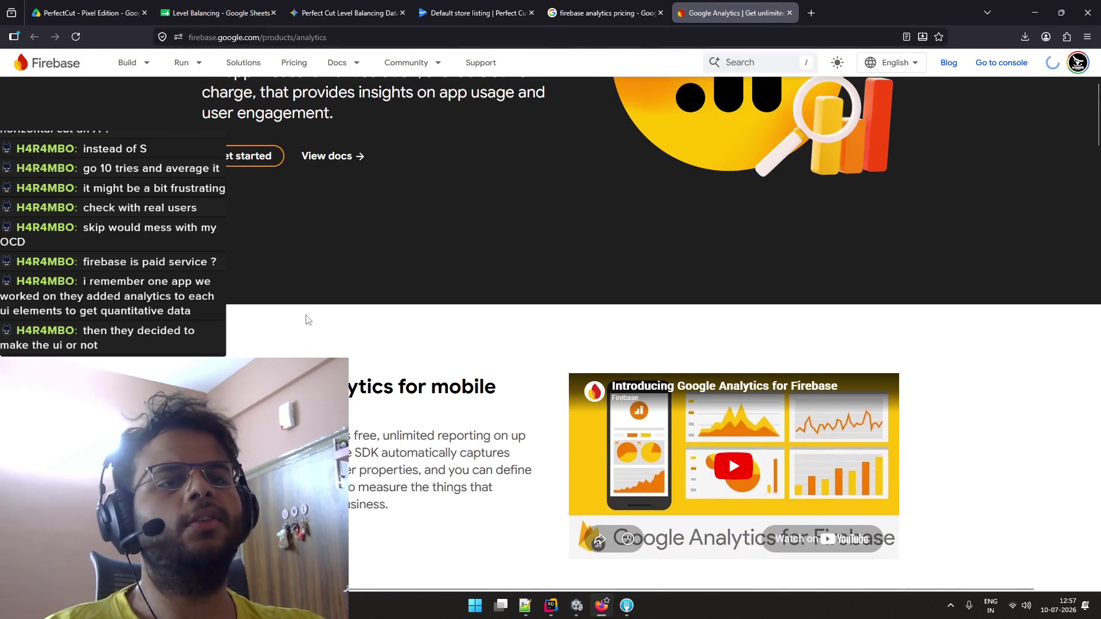
pyautogui.hotkey('ctrl', 'w')
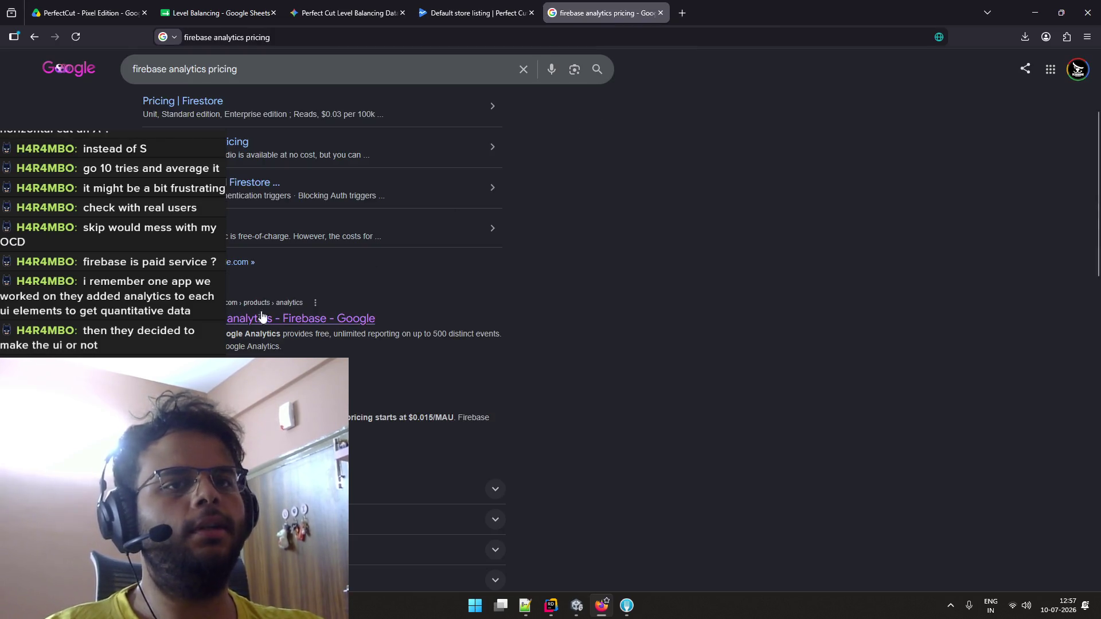
# Close the search results and go to the Gemini level balancing chat
pyautogui.scroll(3, 227, 331)
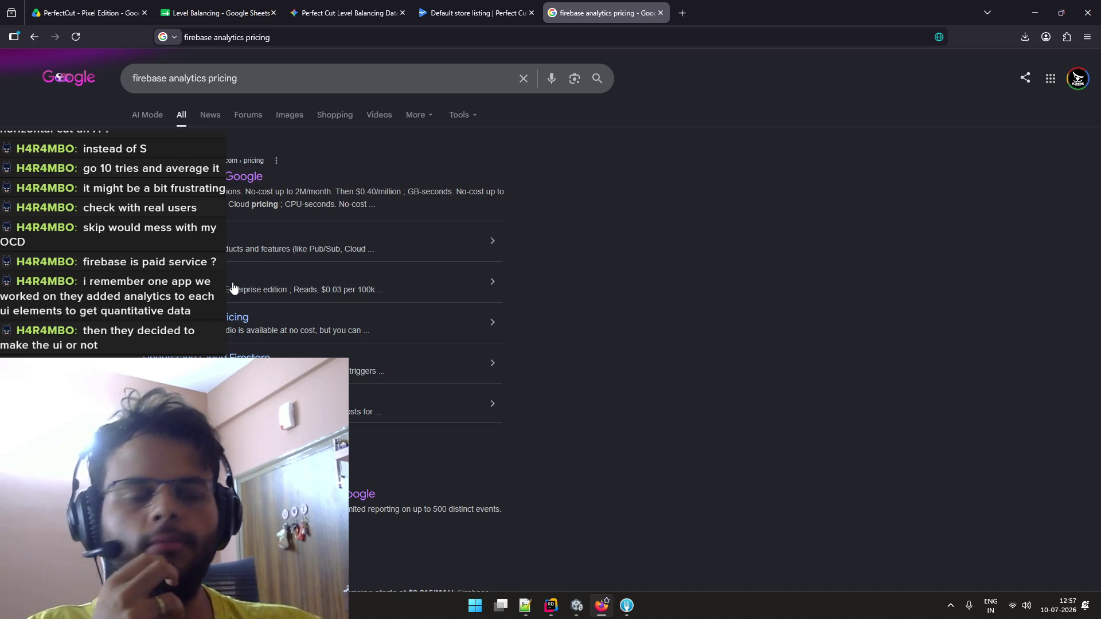
pyautogui.click(661, 13)
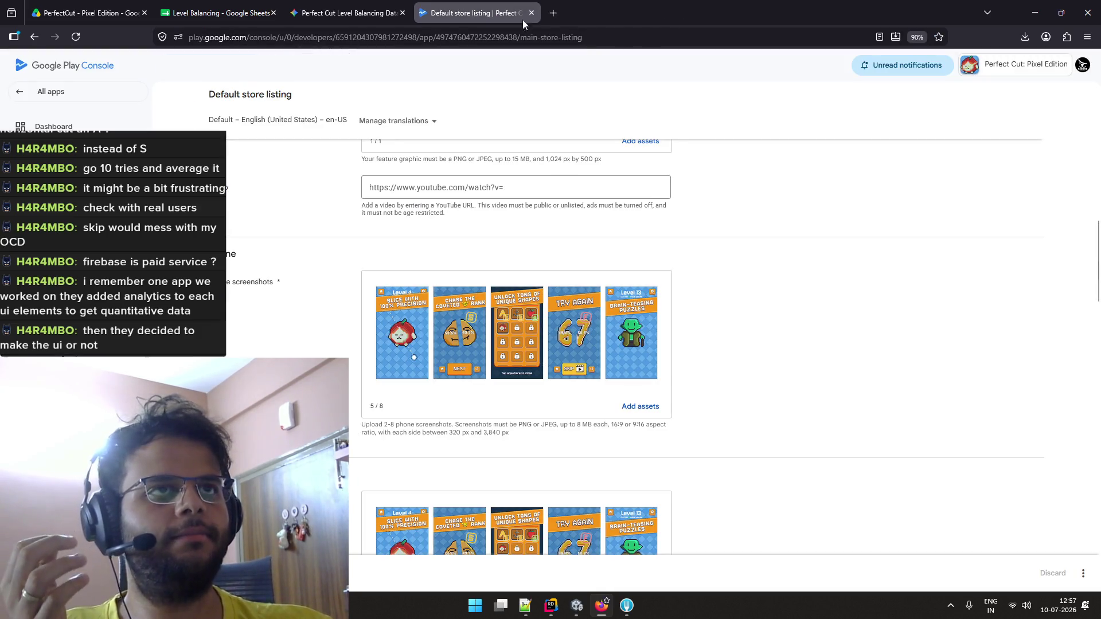
pyautogui.click(344, 12)
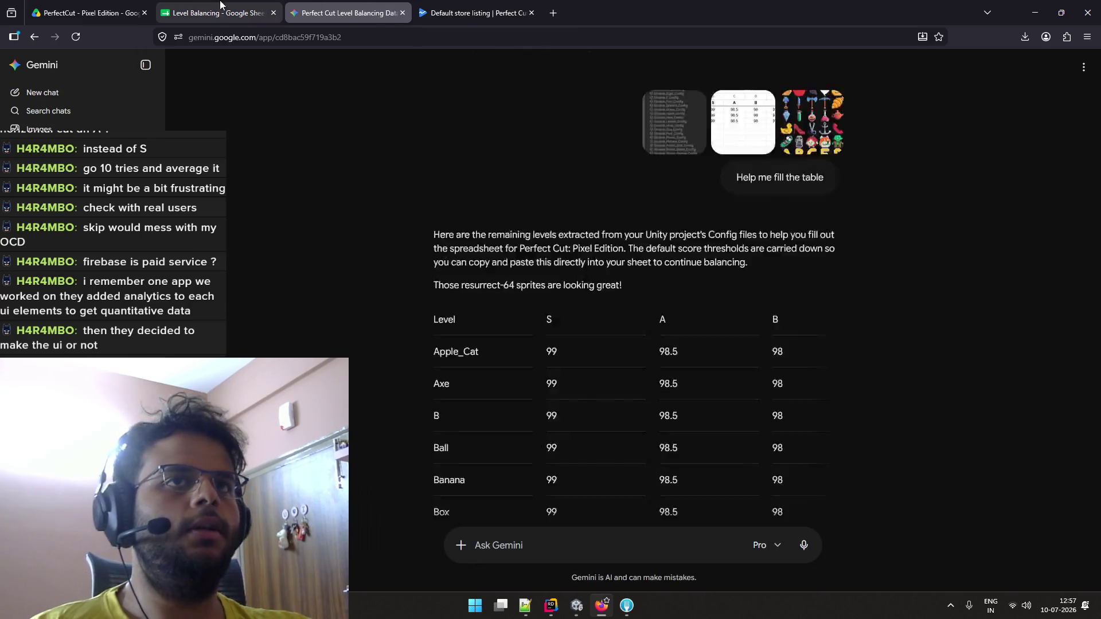
# Alternate between the Level Balancing sheet and Unity's Level 39, then move to the YouTube desktop
pyautogui.click(221, 6)
pyautogui.hotkey('alt', 'Tab')
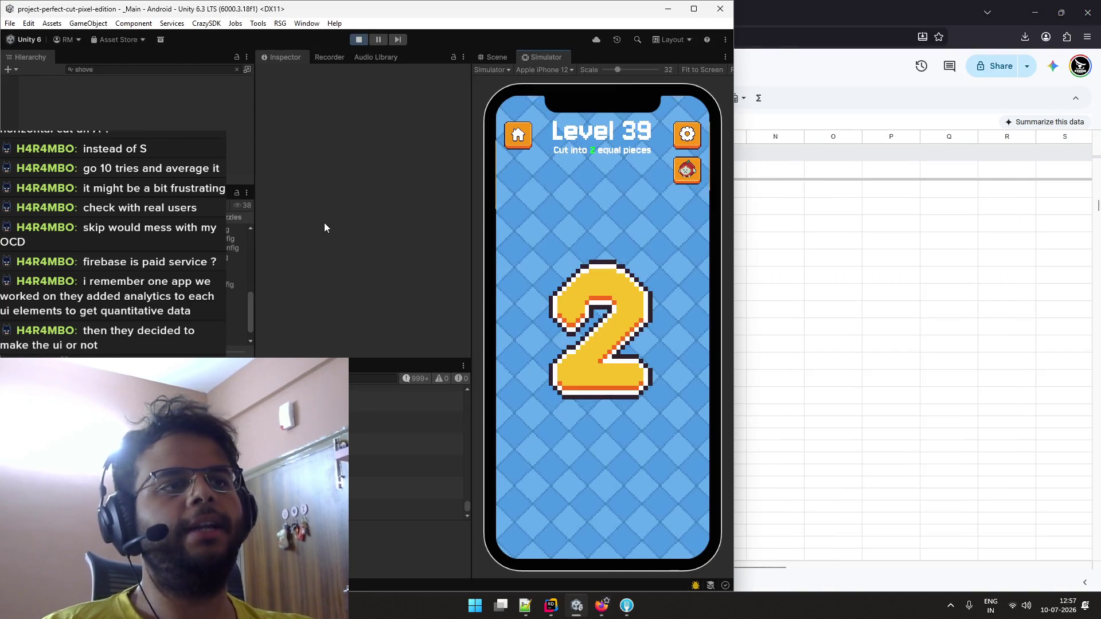
pyautogui.hotkey('alt', 'Tab')
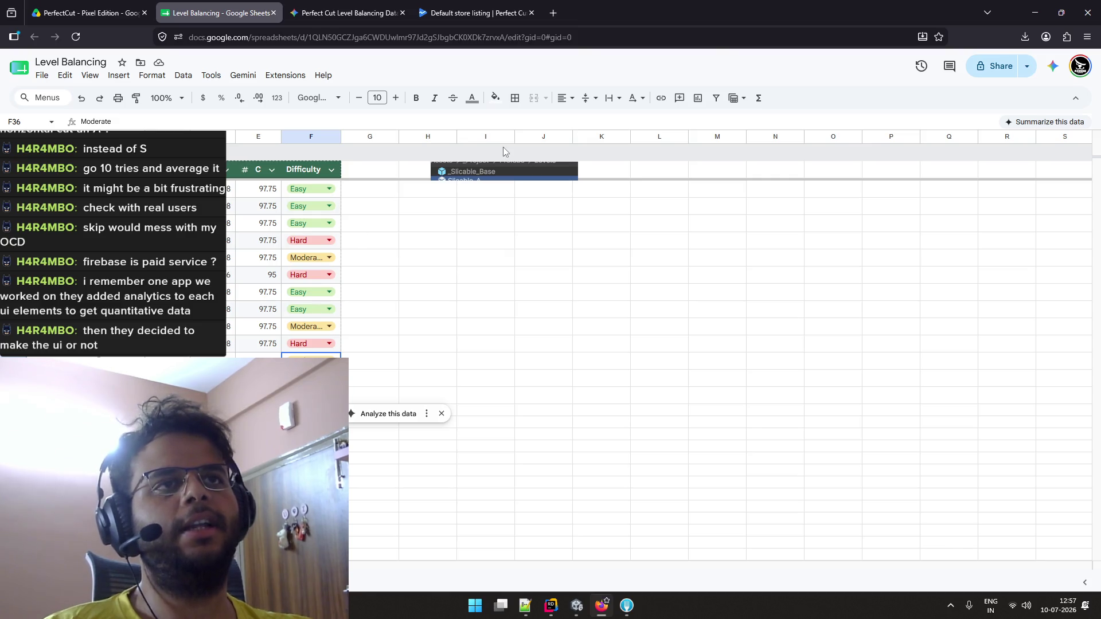
pyautogui.hotkey('alt', 'Tab')
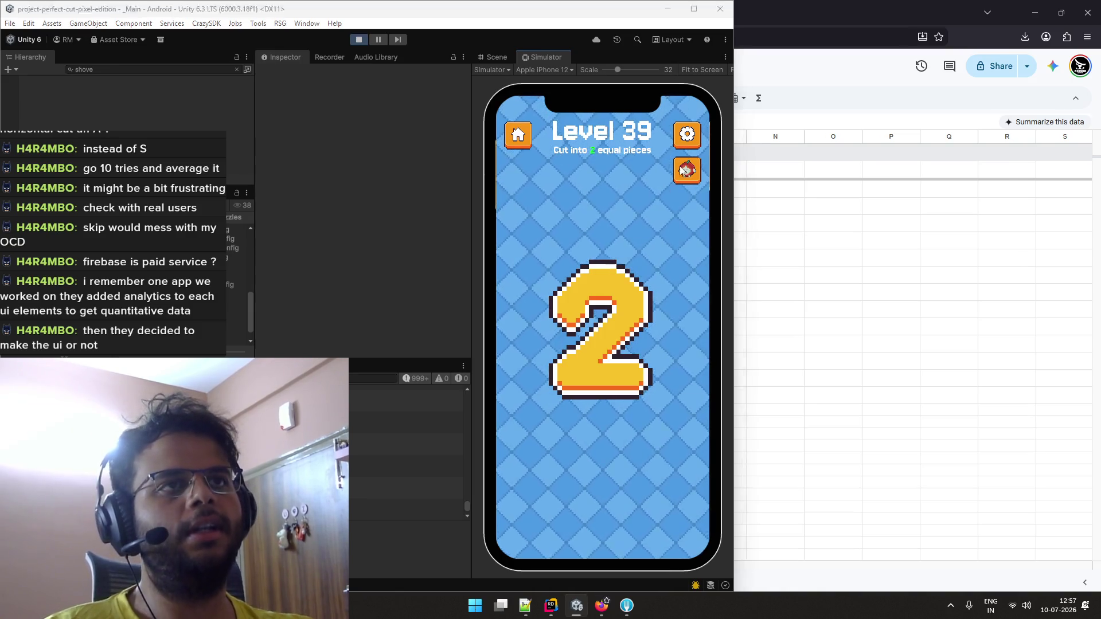
pyautogui.hotkey('alt', 'Tab')
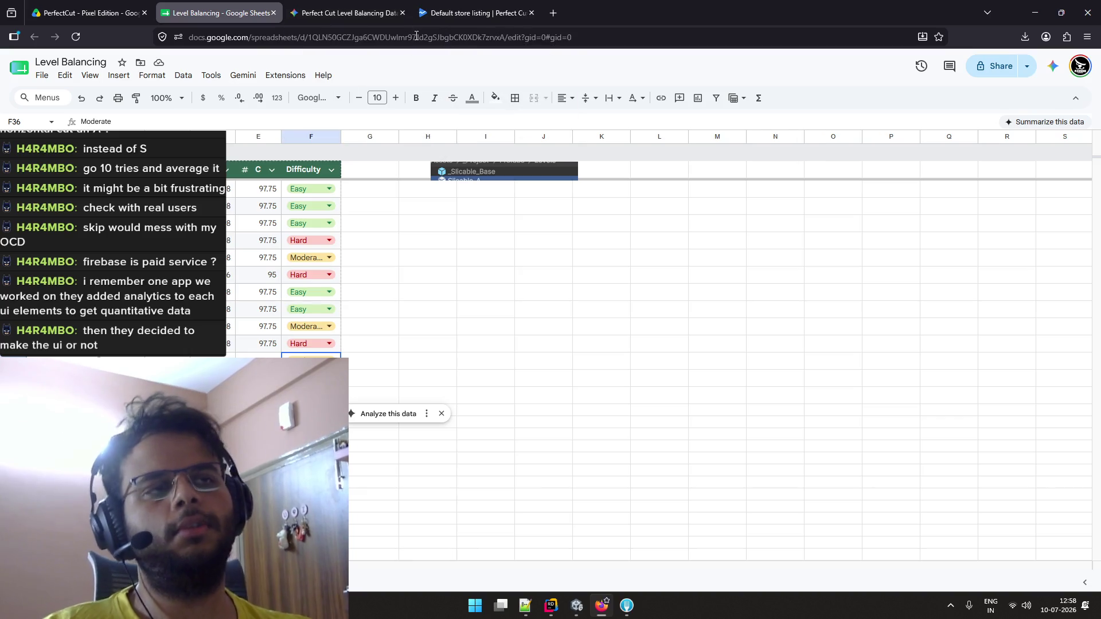
pyautogui.hotkey('alt', 'Tab')
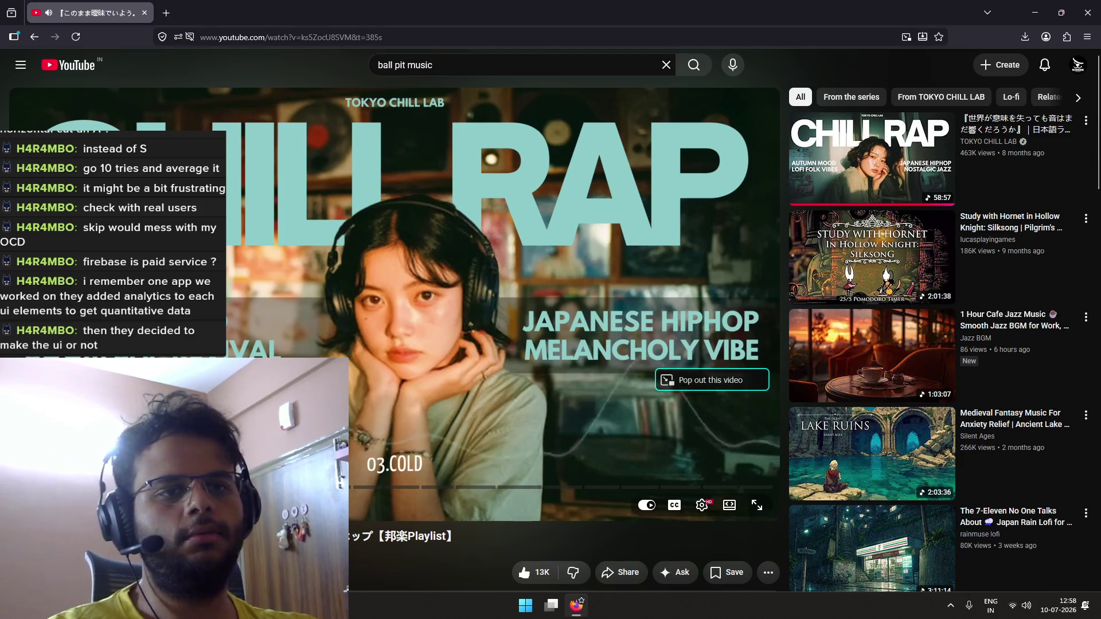
# Lower the YouTube music volume to 5% and go back to Desktop 1
pyautogui.press('Down')
pyautogui.press('Down')
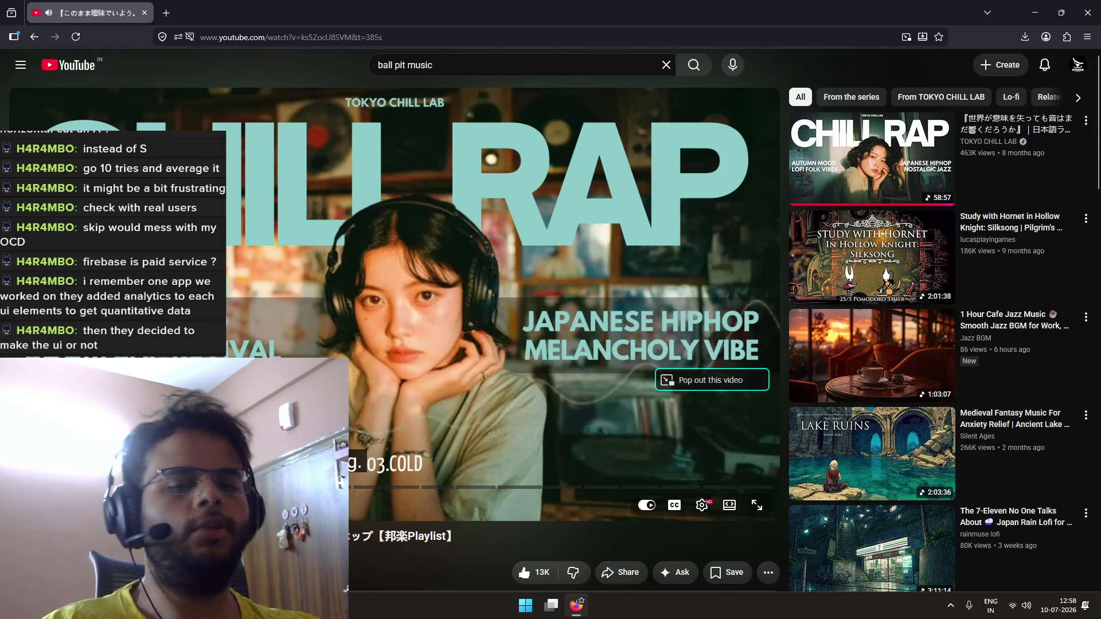
pyautogui.press('ctrl+super+Left')
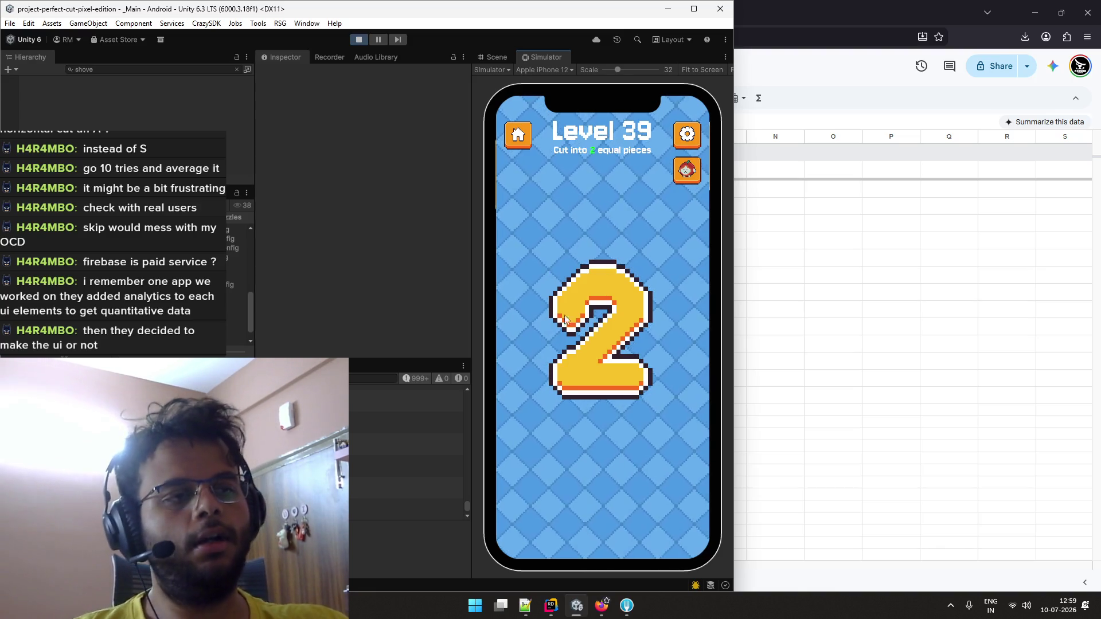
# Slice Level 39's 2 vertically over four attempts until a Perfect Cut S, then return to the sheet
pyautogui.moveTo(594, 213); pyautogui.dragTo(610, 425)
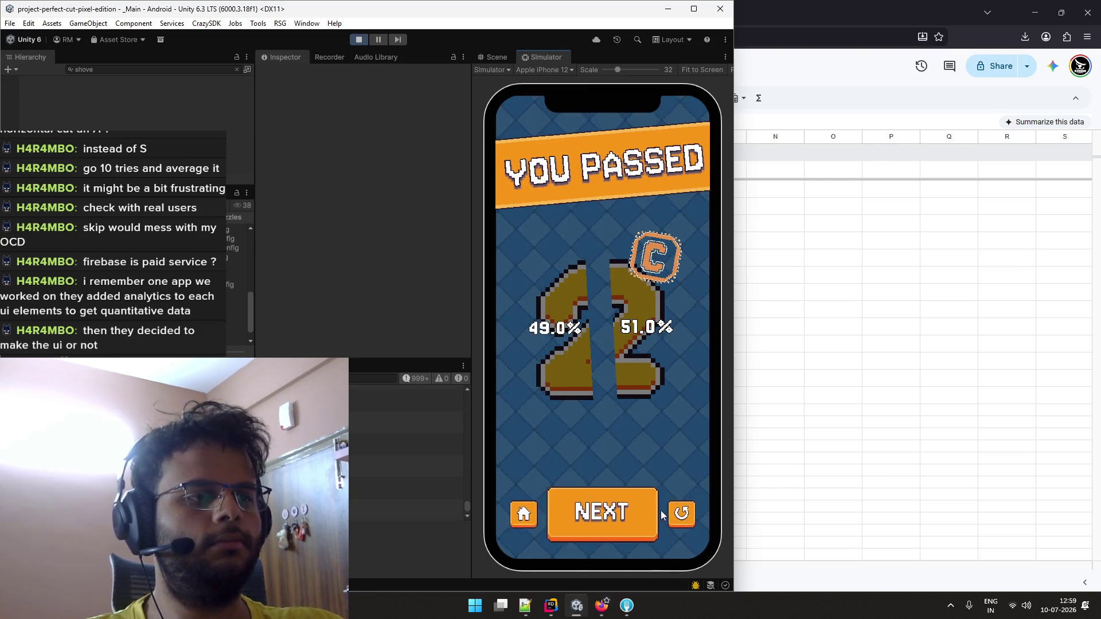
pyautogui.click(657, 513)
pyautogui.moveTo(602, 233); pyautogui.dragTo(597, 431)
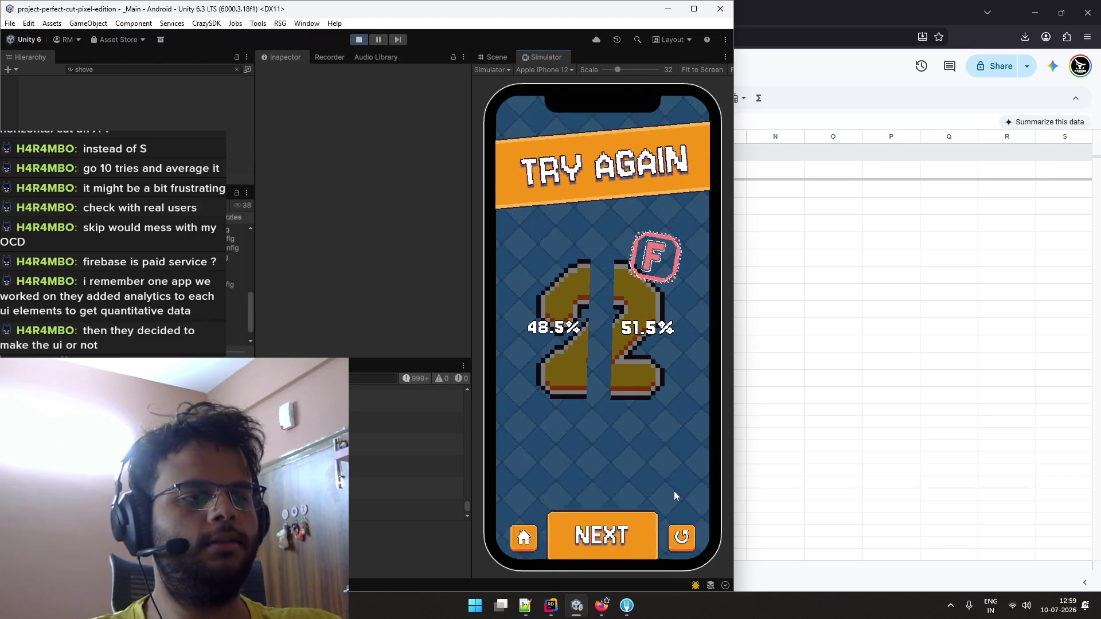
pyautogui.click(681, 535)
pyautogui.moveTo(585, 230)
pyautogui.mouseDown()
pyautogui.moveTo(629, 398)
pyautogui.moveTo(626, 447)
pyautogui.mouseUp()
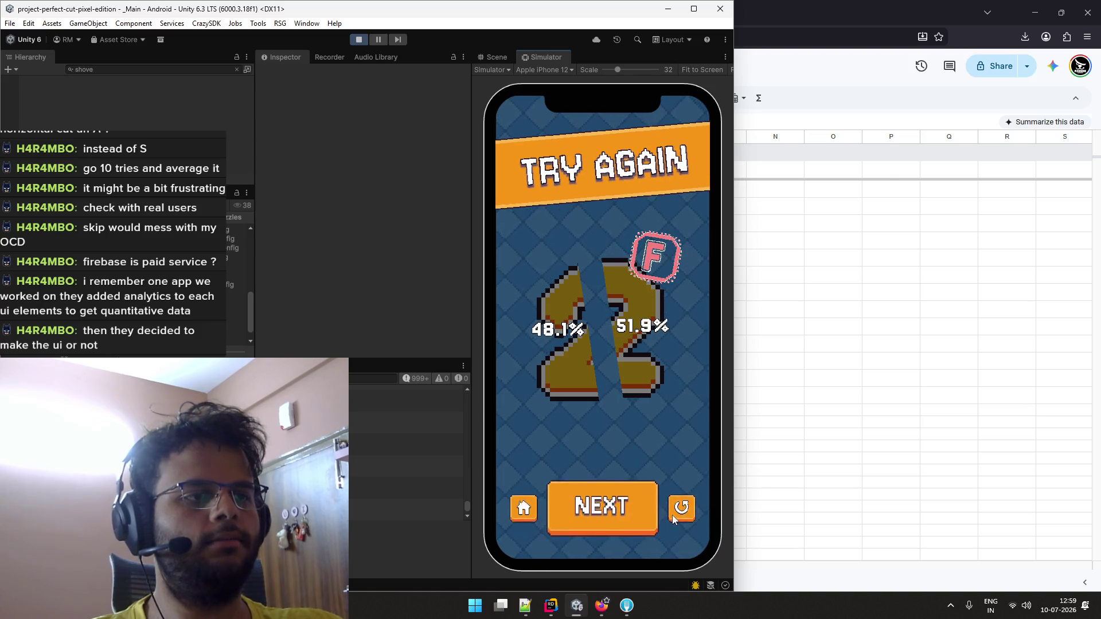
pyautogui.click(676, 515)
pyautogui.moveTo(600, 232); pyautogui.dragTo(604, 436)
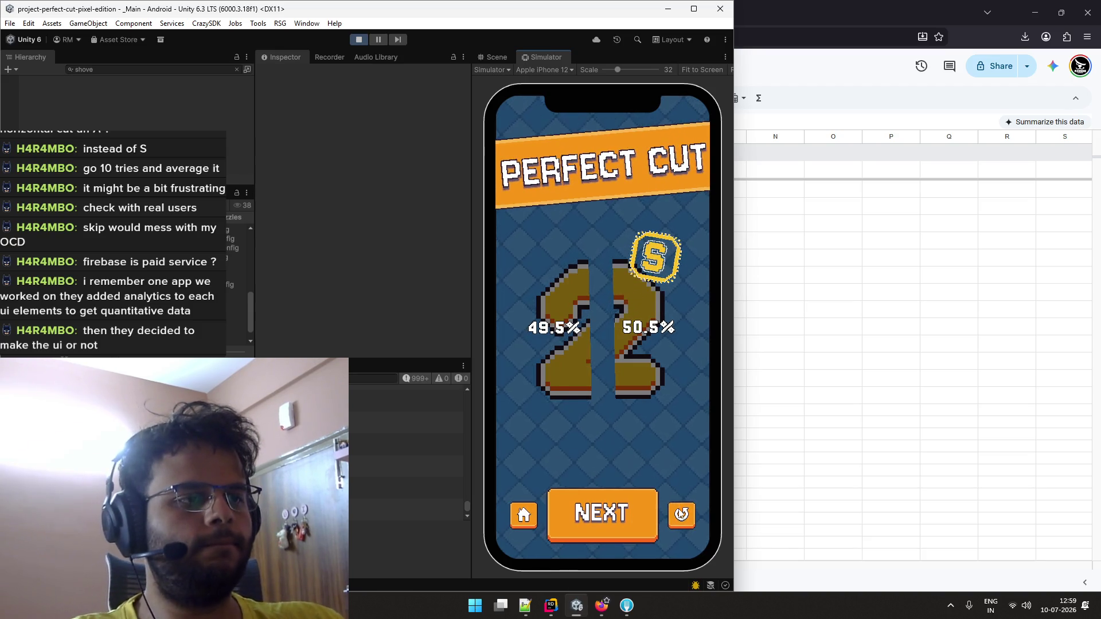
pyautogui.click(681, 514)
pyautogui.hotkey('alt', 'Tab')
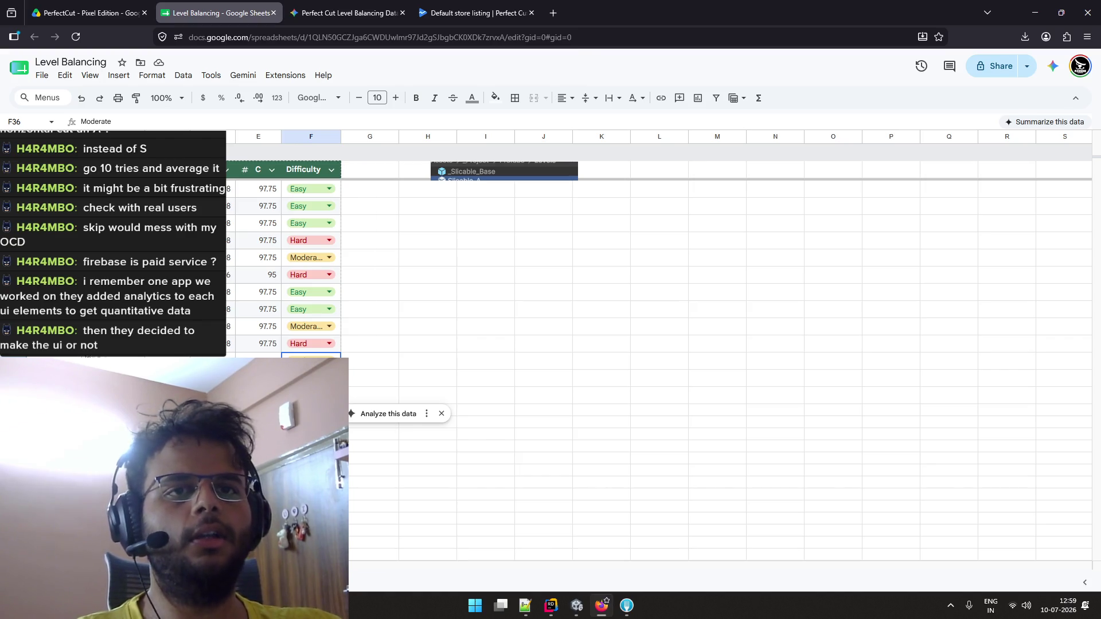
# Glance between game and sheet, deselect the Difficulty column, then bring Unity's simulator forward
pyautogui.hotkey('alt', 'Tab')
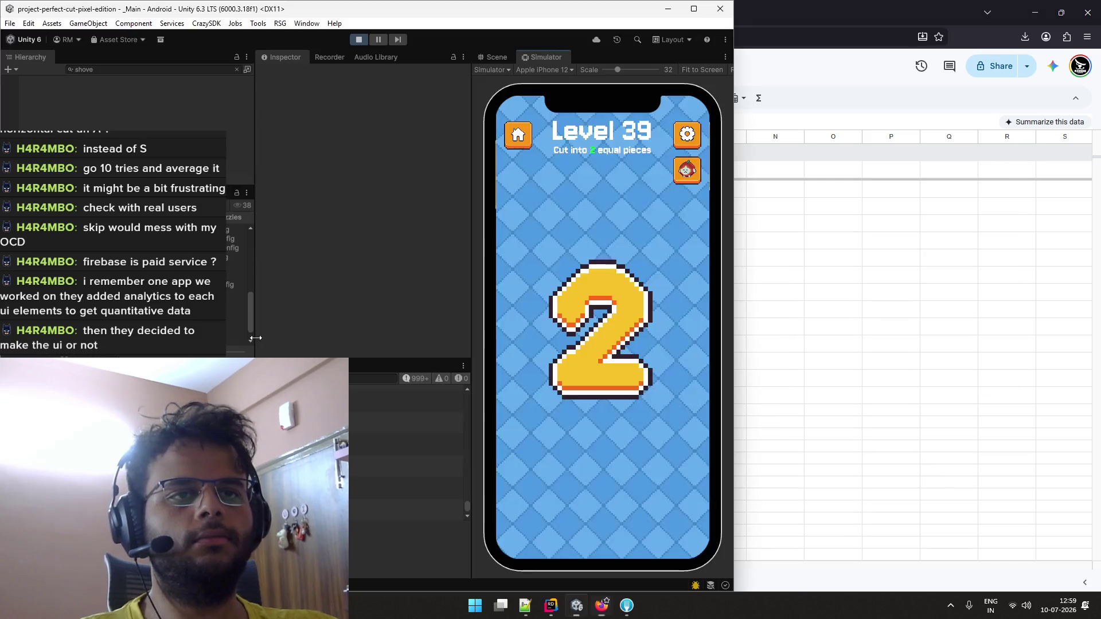
pyautogui.hotkey('alt', 'Tab')
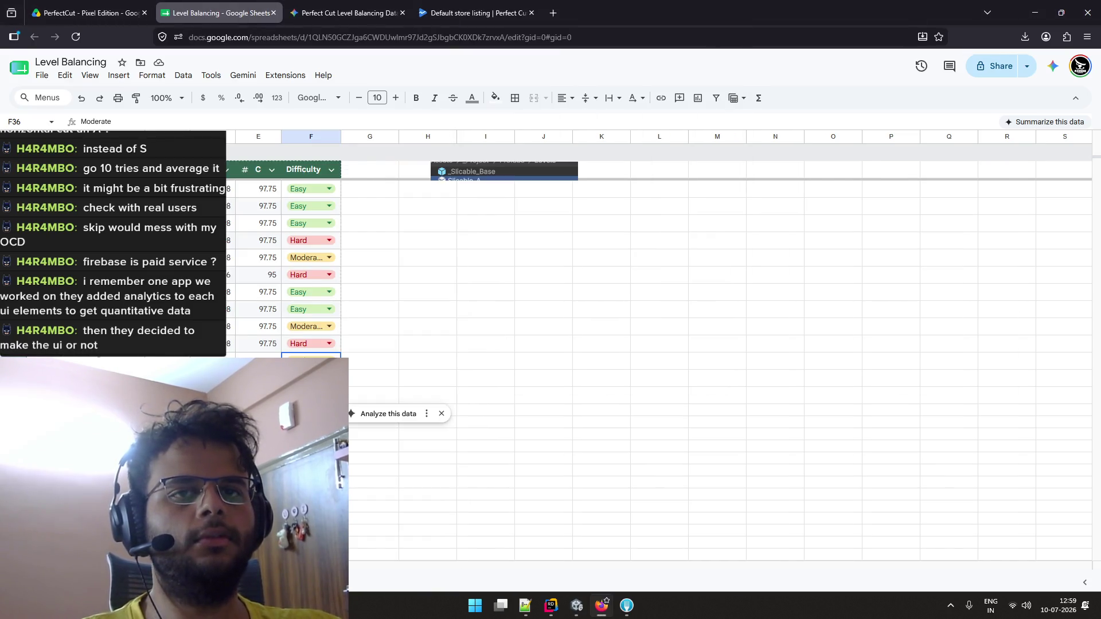
pyautogui.hotkey('alt', 'Tab')
pyautogui.hotkey('alt', 'Tab')
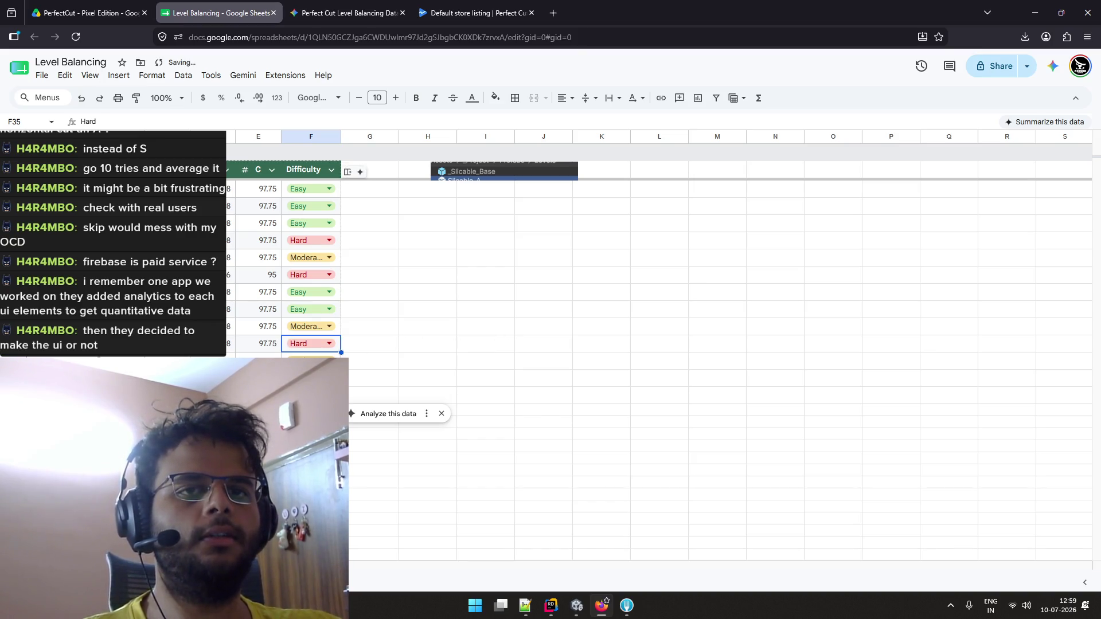
pyautogui.click(352, 365)
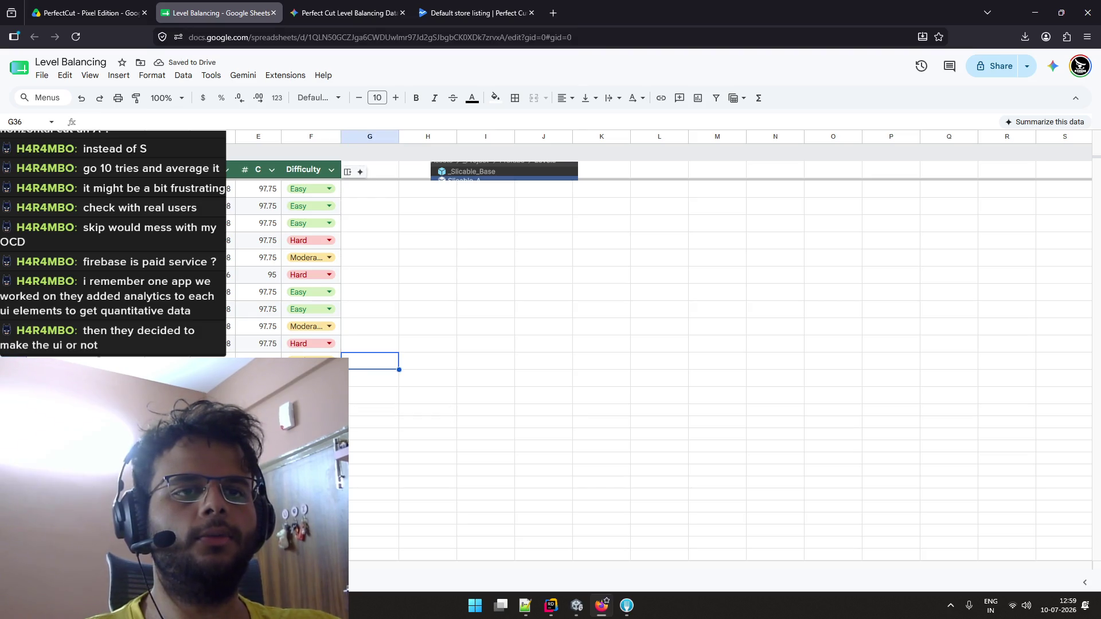
pyautogui.hotkey('alt', 'Tab')
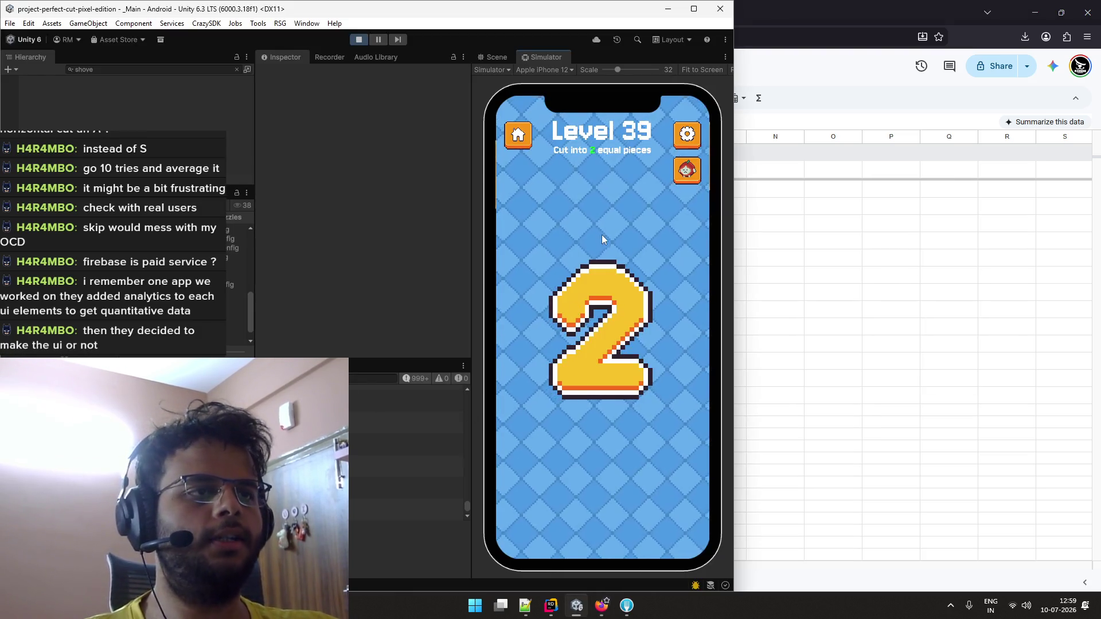
# Cut Level 39's 2 vertically three times, earning a B, and advance to Level 40
pyautogui.moveTo(596, 222); pyautogui.dragTo(603, 429)
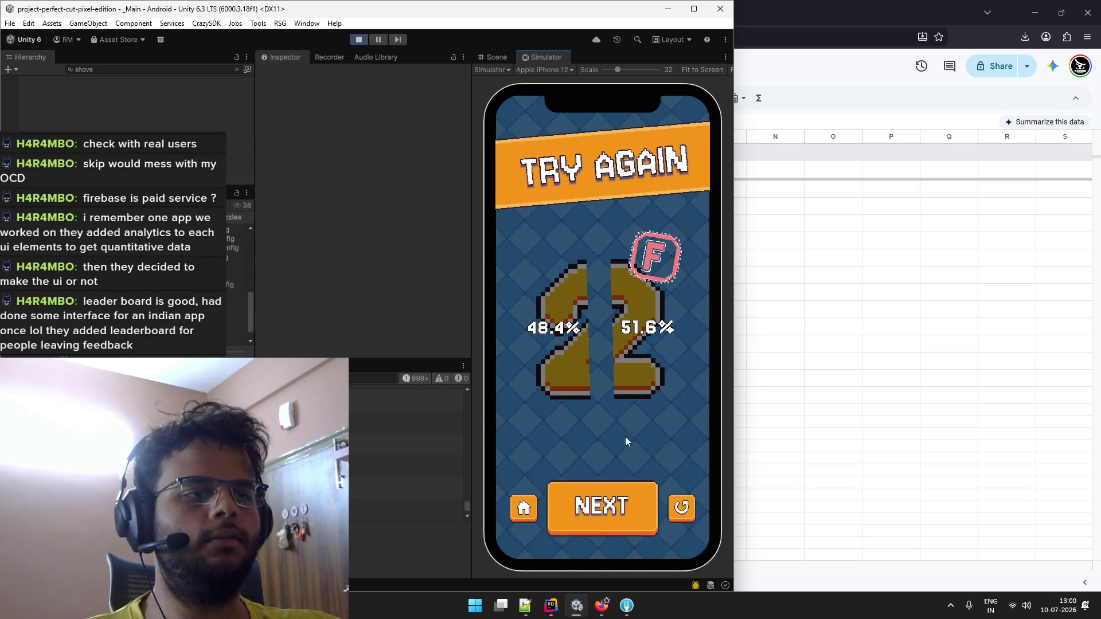
pyautogui.click(678, 518)
pyautogui.moveTo(596, 226); pyautogui.dragTo(604, 432)
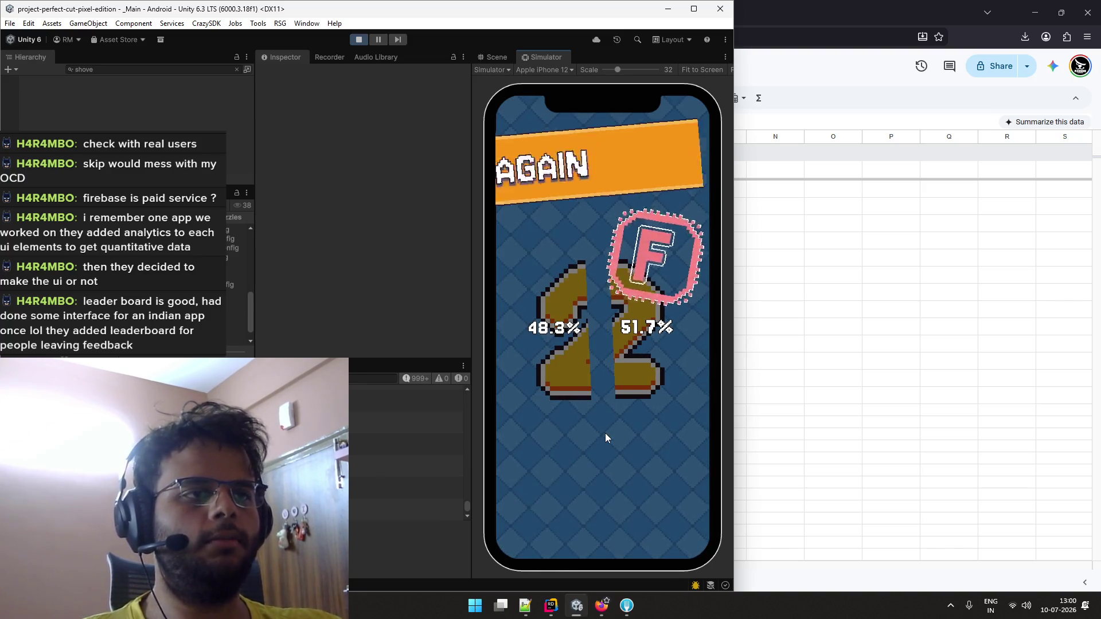
pyautogui.click(680, 512)
pyautogui.moveTo(601, 229); pyautogui.dragTo(602, 434)
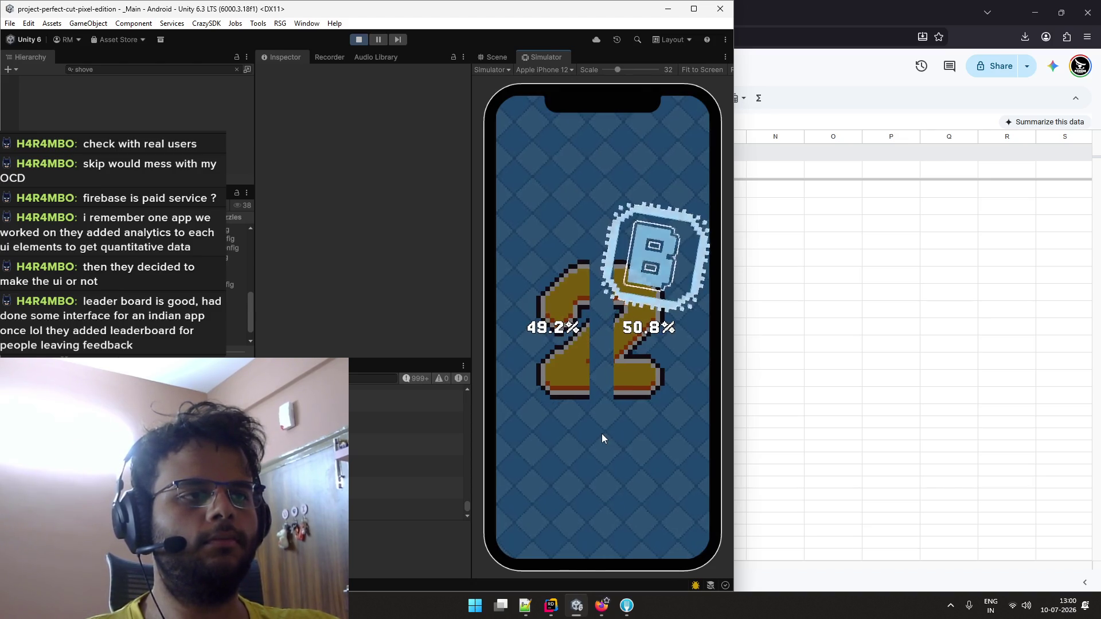
pyautogui.click(601, 512)
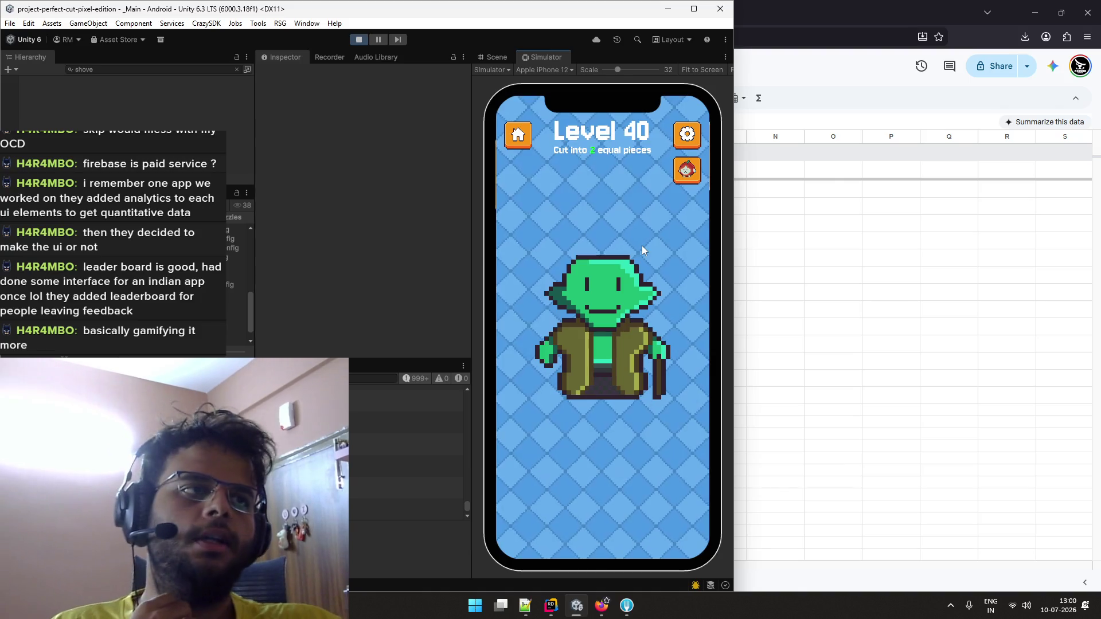
# Slice Level 40's character down its centre for a Perfect Cut S at 49.6%/50.4%, then return to the sheet
pyautogui.moveTo(604, 227); pyautogui.dragTo(603, 427)
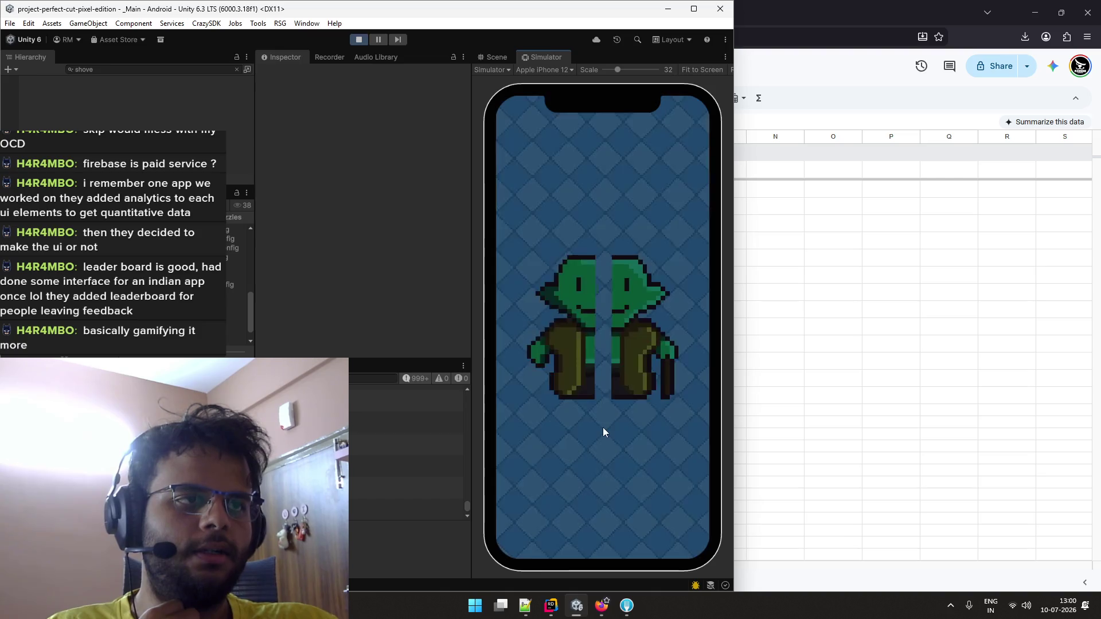
pyautogui.click(686, 525)
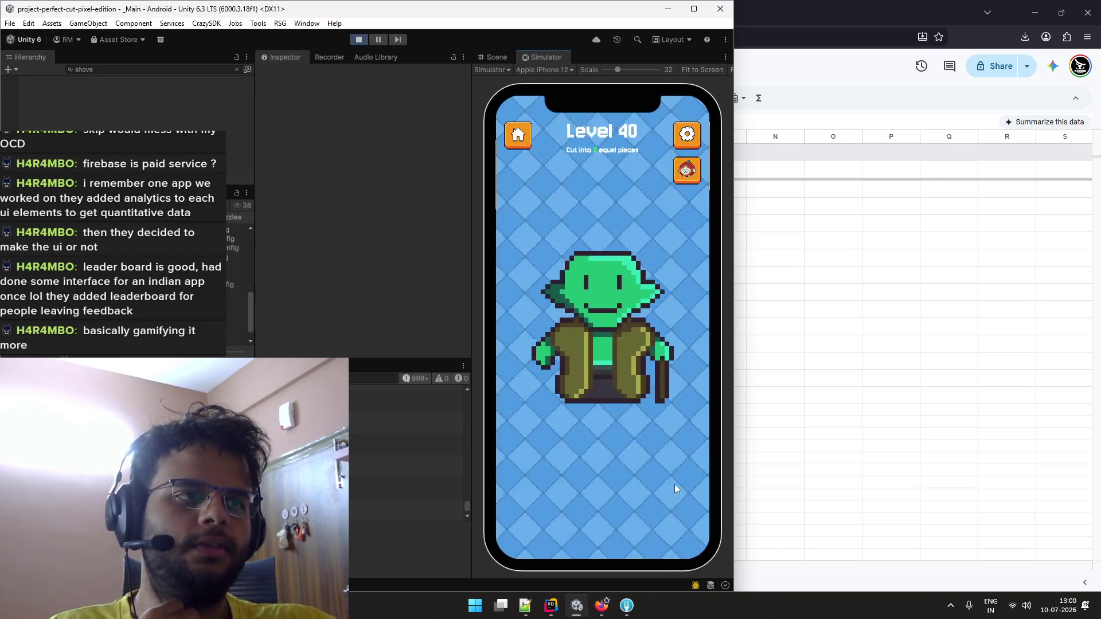
pyautogui.moveTo(601, 219); pyautogui.dragTo(603, 446)
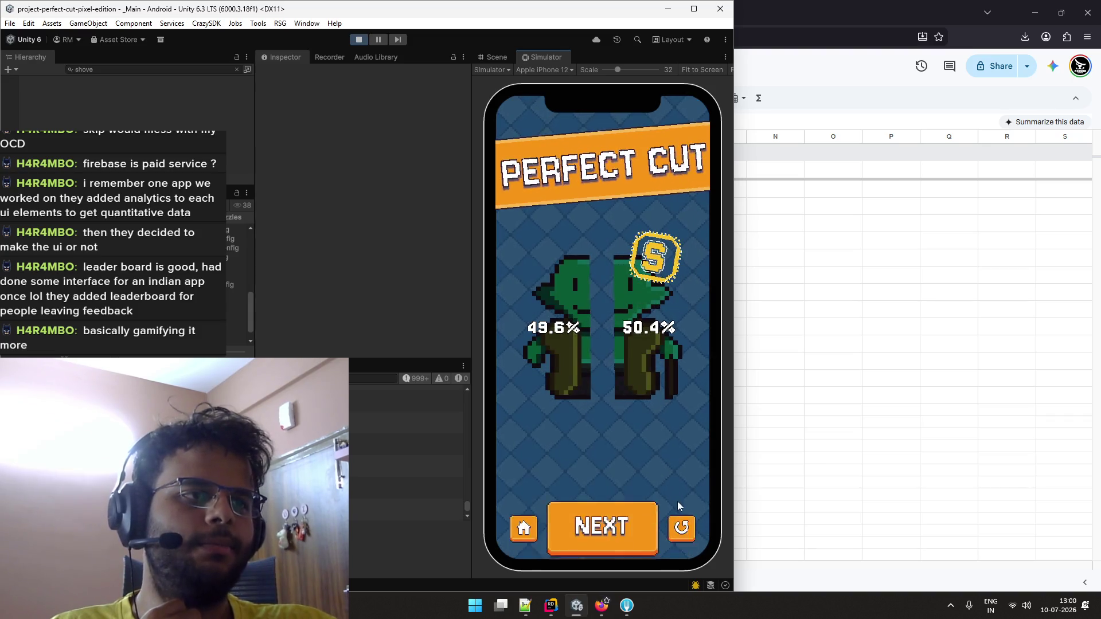
pyautogui.click(686, 519)
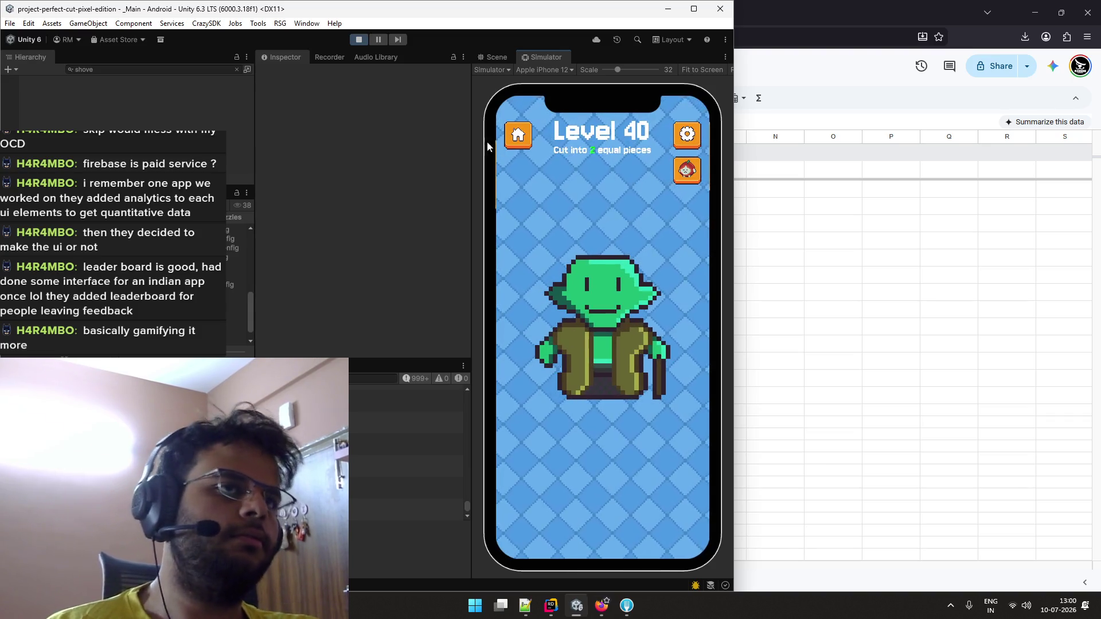
pyautogui.hotkey('alt', 'Tab')
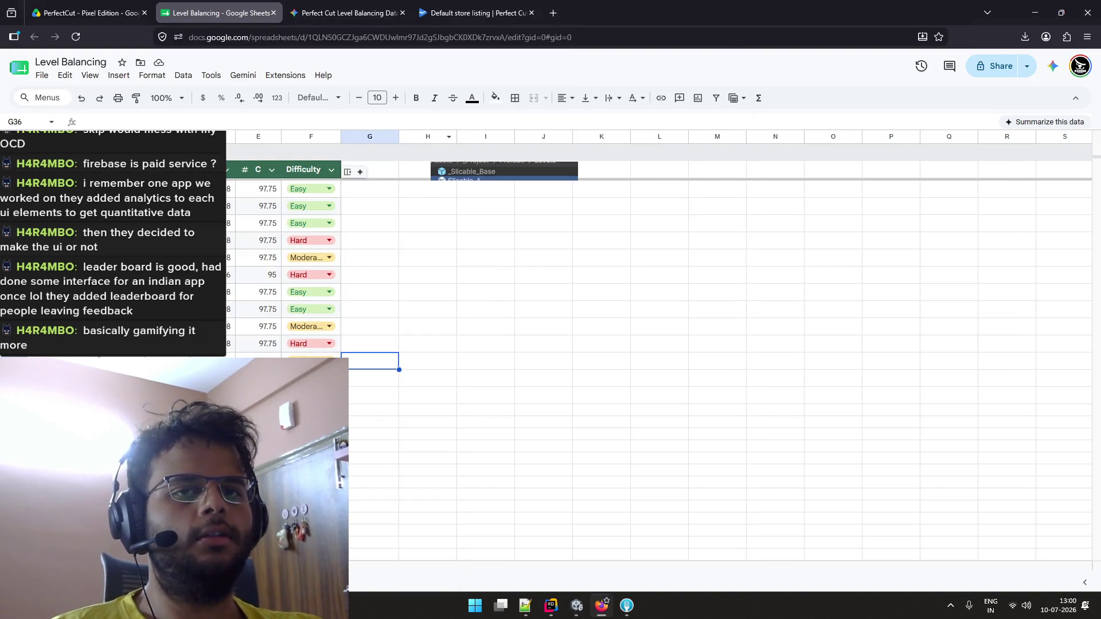
# Select cell I37, snap the browser beside Unity, then maximize it again
pyautogui.click(486, 378)
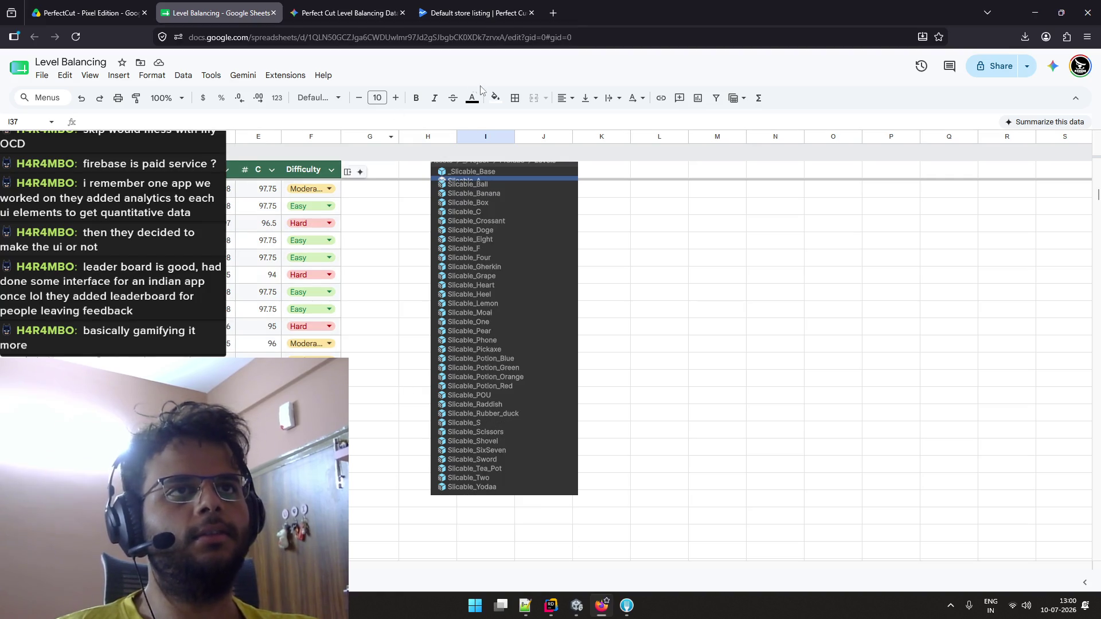
pyautogui.moveTo(590, 15)
pyautogui.mouseDown()
pyautogui.moveTo(752, 11)
pyautogui.moveTo(627, 7)
pyautogui.moveTo(538, 34)
pyautogui.mouseUp()
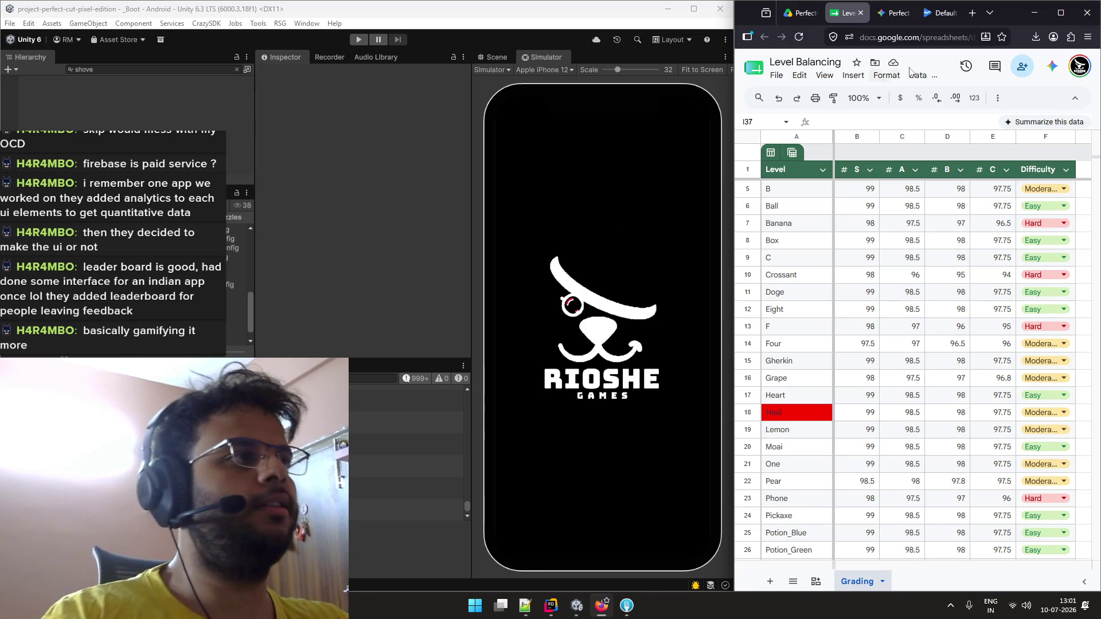
pyautogui.moveTo(1006, 17); pyautogui.dragTo(965, 46)
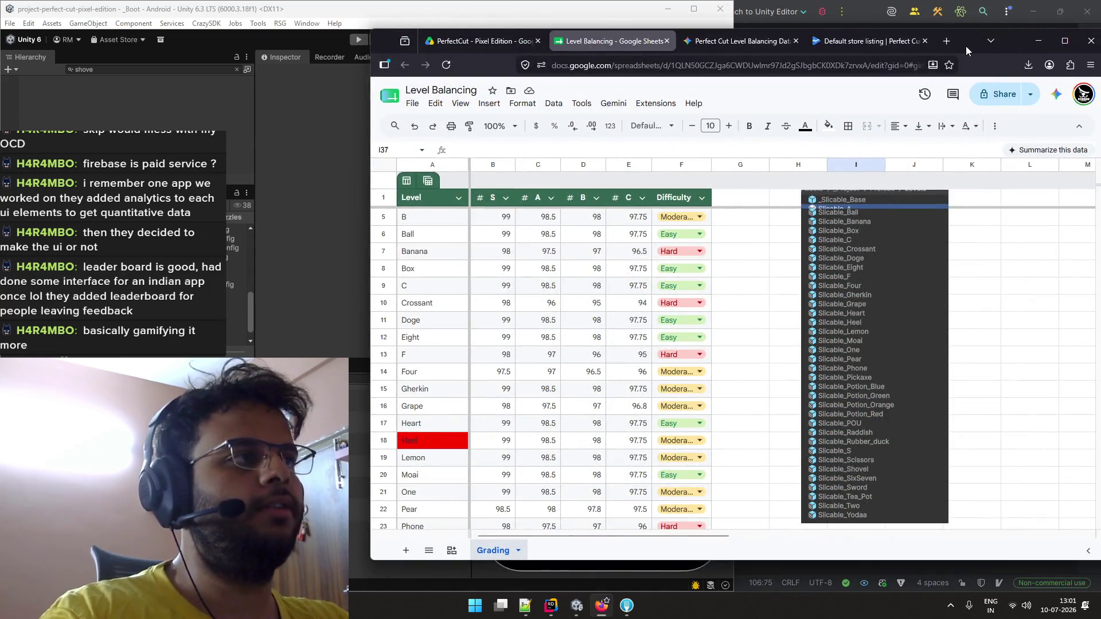
pyautogui.doubleClick(965, 46)
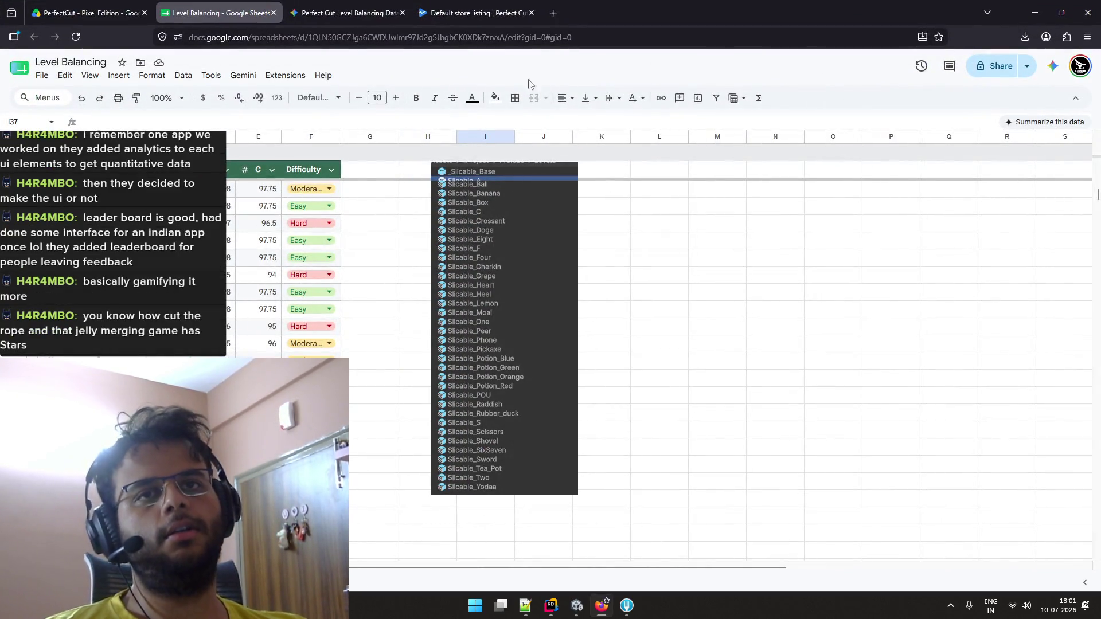
# Scroll over the difficulty grades, then go to the PerfectCut - Pixel Edition Drive folder
pyautogui.scroll(1, 310, 207)
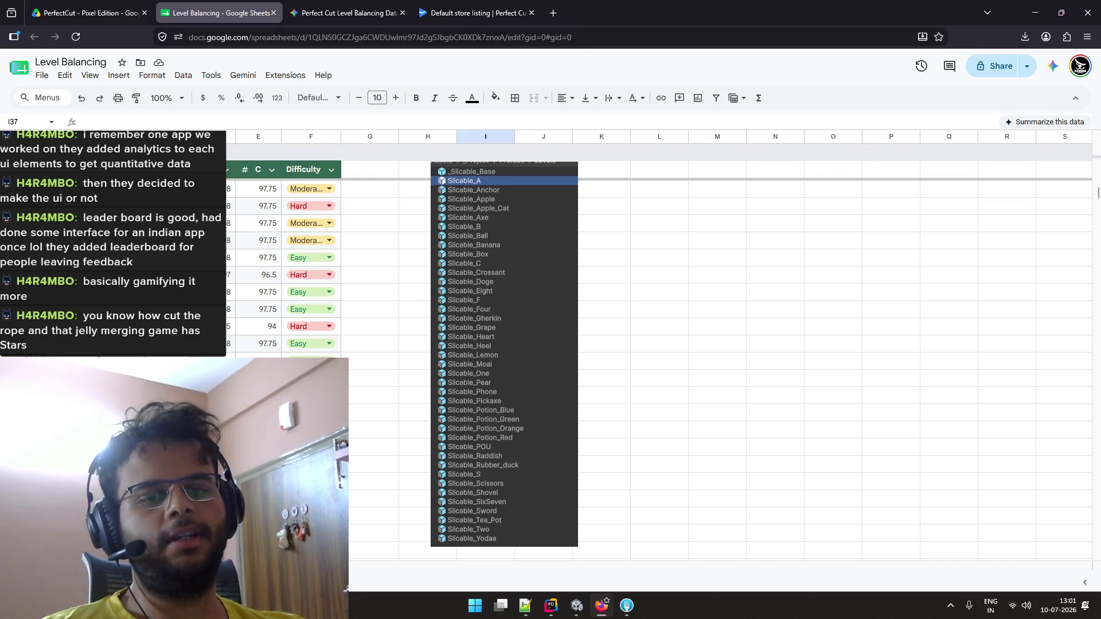
pyautogui.scroll(-1, 573, 344)
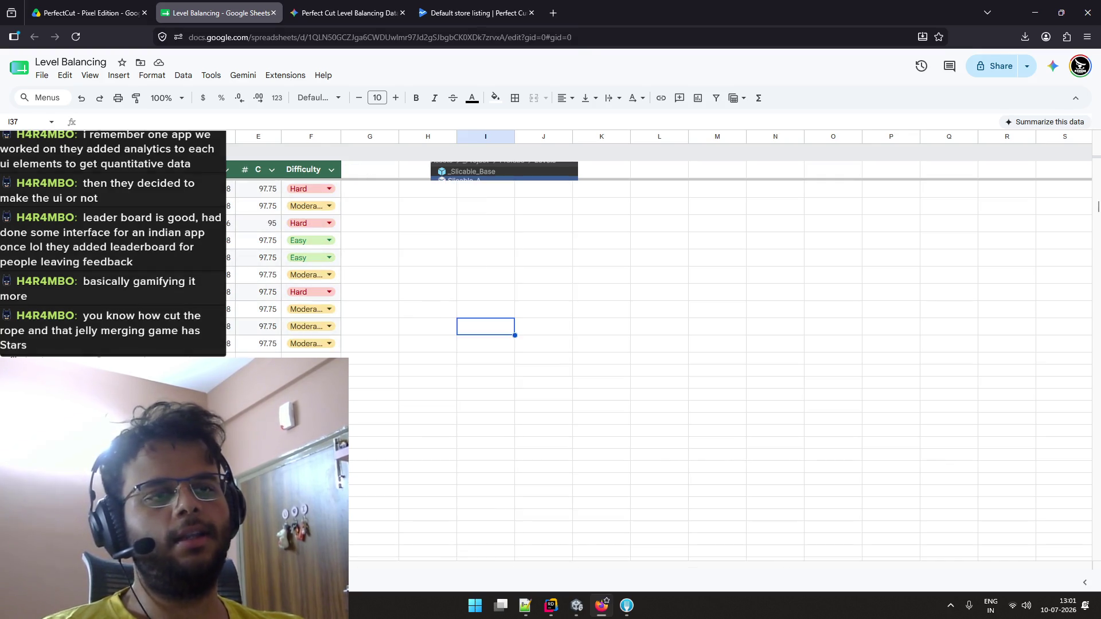
pyautogui.scroll(5, 419, 316)
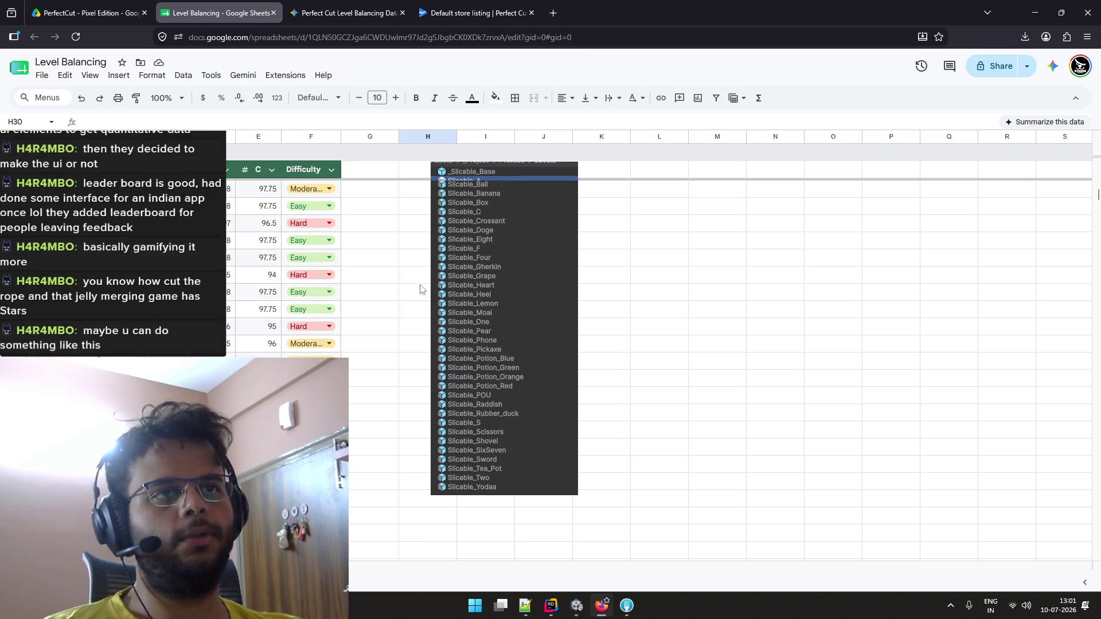
pyautogui.scroll(1, 419, 281)
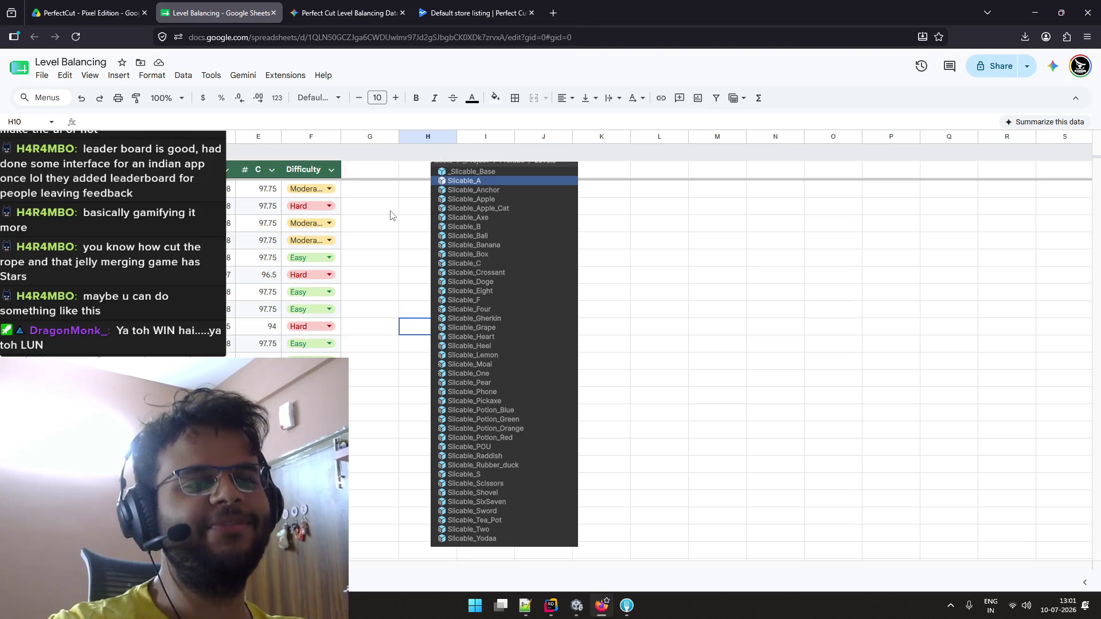
pyautogui.click(122, 6)
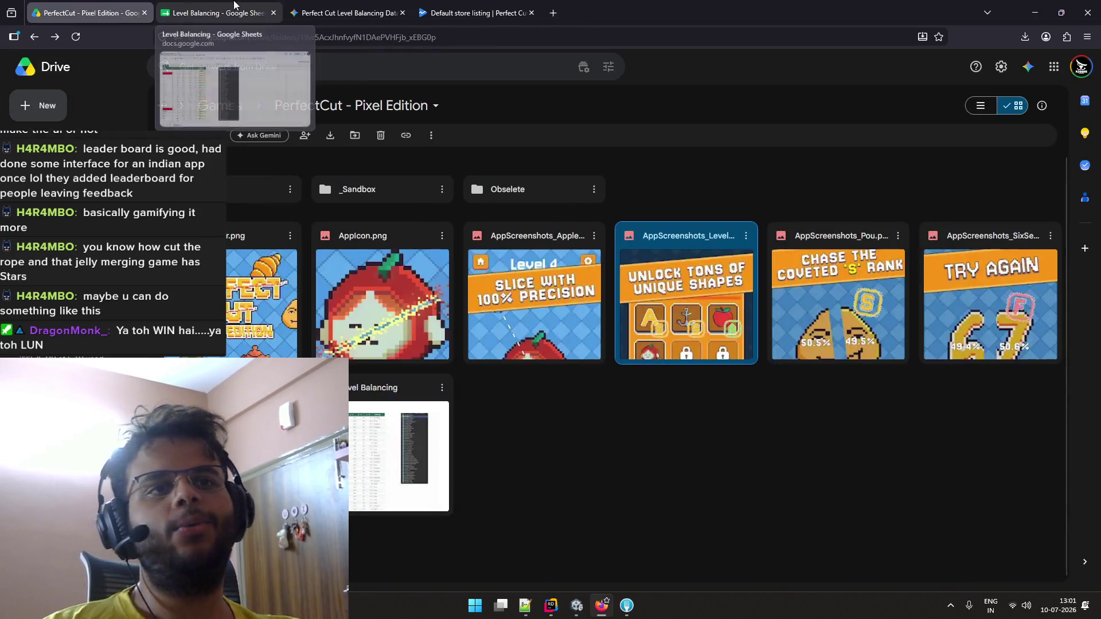
# Preview AppIcon.png, AppBanner.png and the AppScreenshots_AppleCat.png screenshot
pyautogui.doubleClick(349, 284)
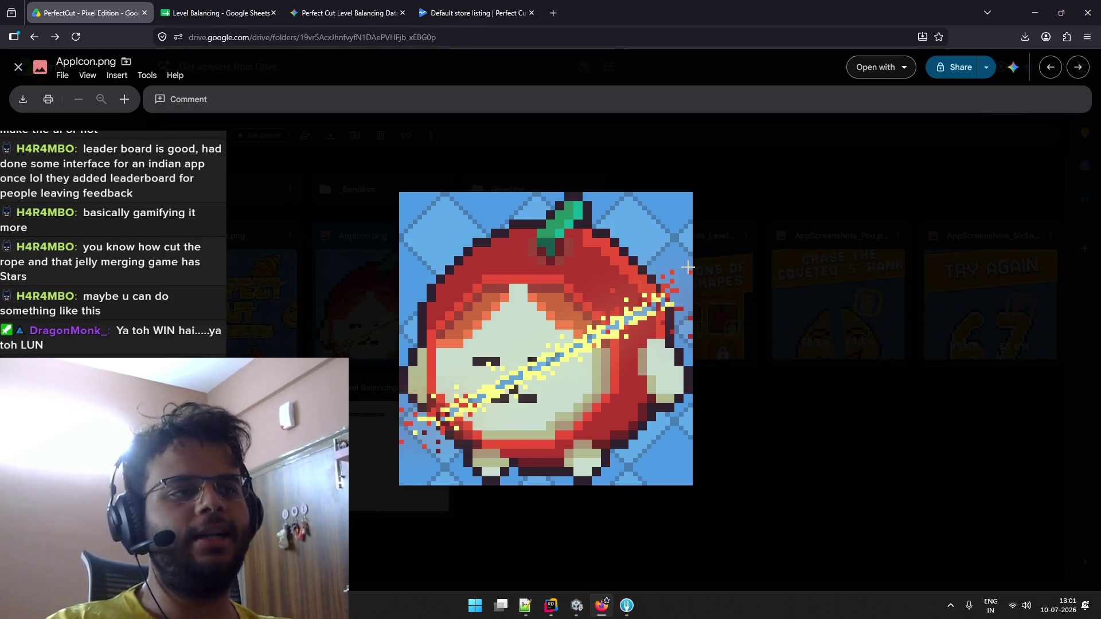
pyautogui.press('Right')
pyautogui.press('Left')
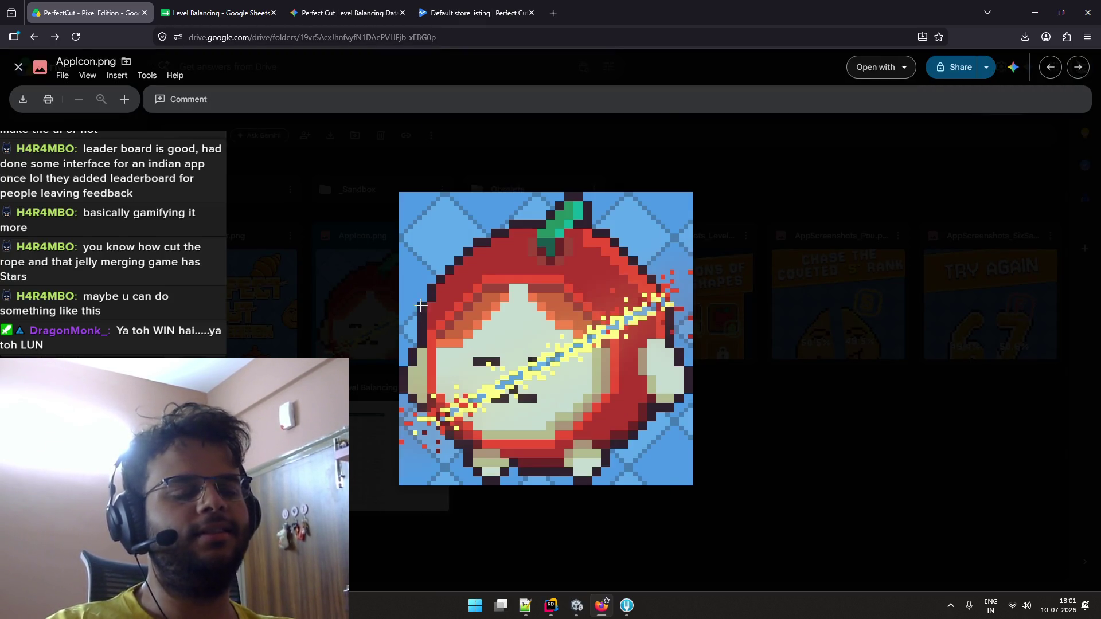
pyautogui.press('Left')
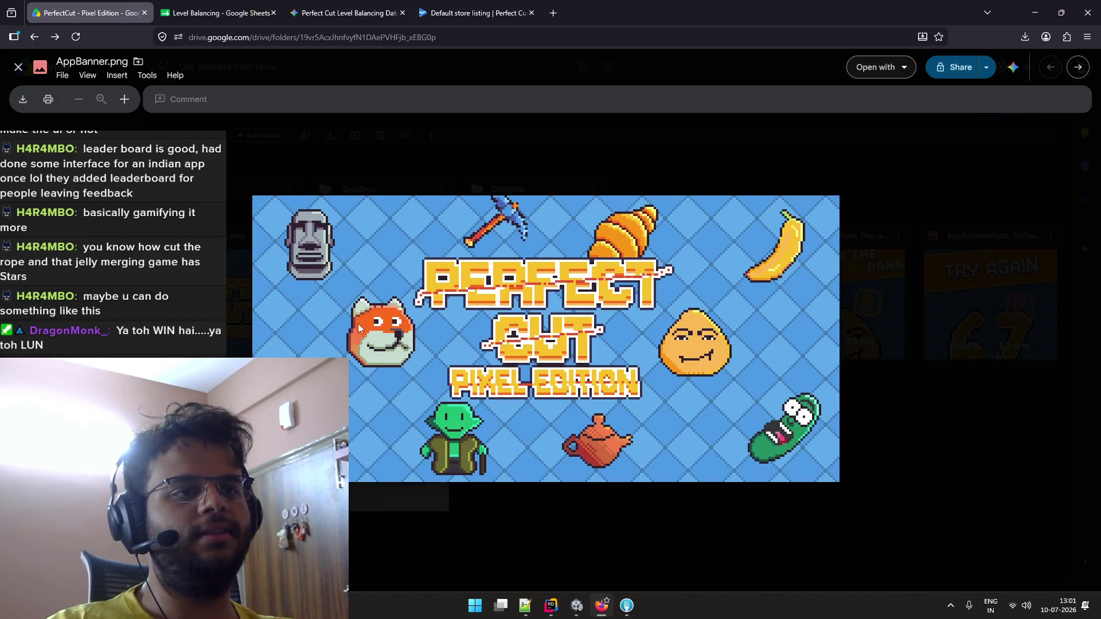
pyautogui.press('Right')
pyautogui.press('Right')
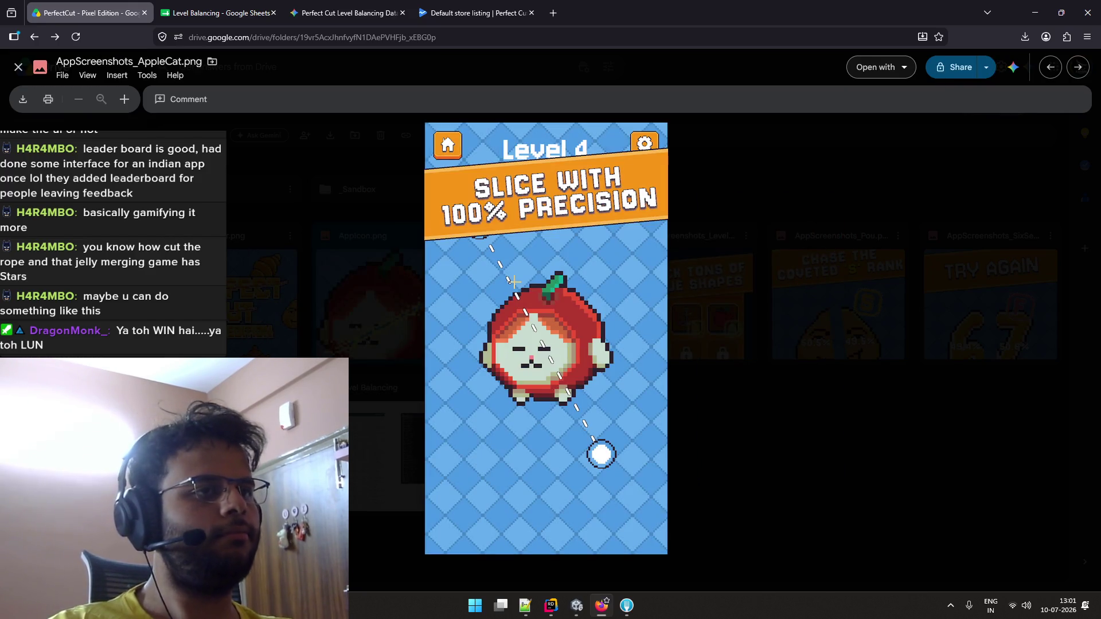
pyautogui.press('Right')
pyautogui.press('Left')
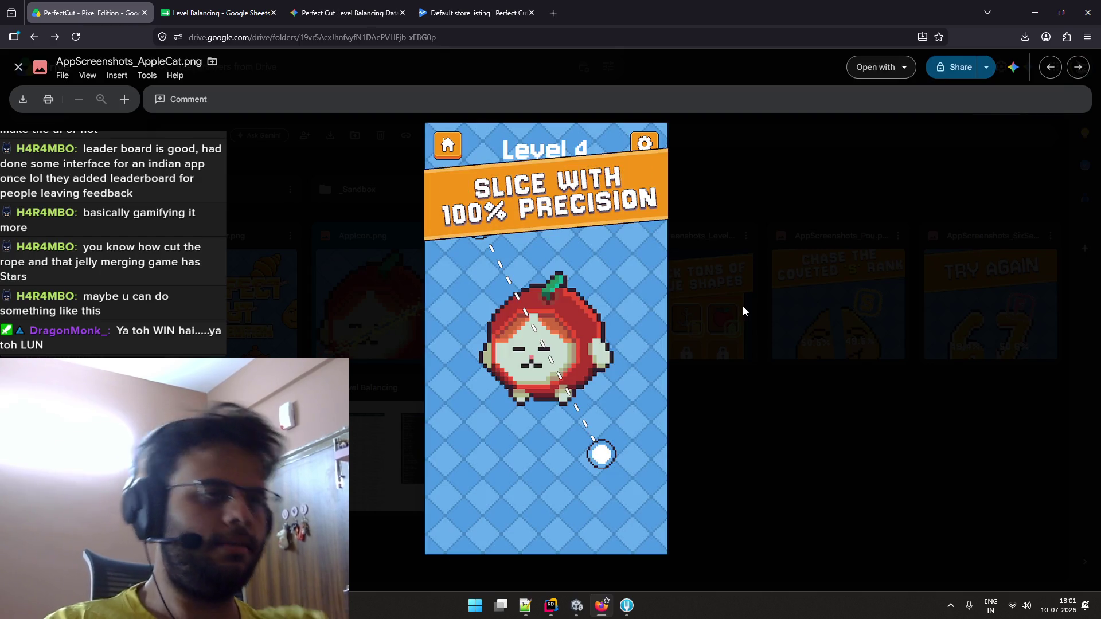
# Page through the Pou and Yoda screenshots, close the preview, and go to the store listing
pyautogui.press('Right')
pyautogui.press('Right')
pyautogui.press('Right')
pyautogui.press('Right')
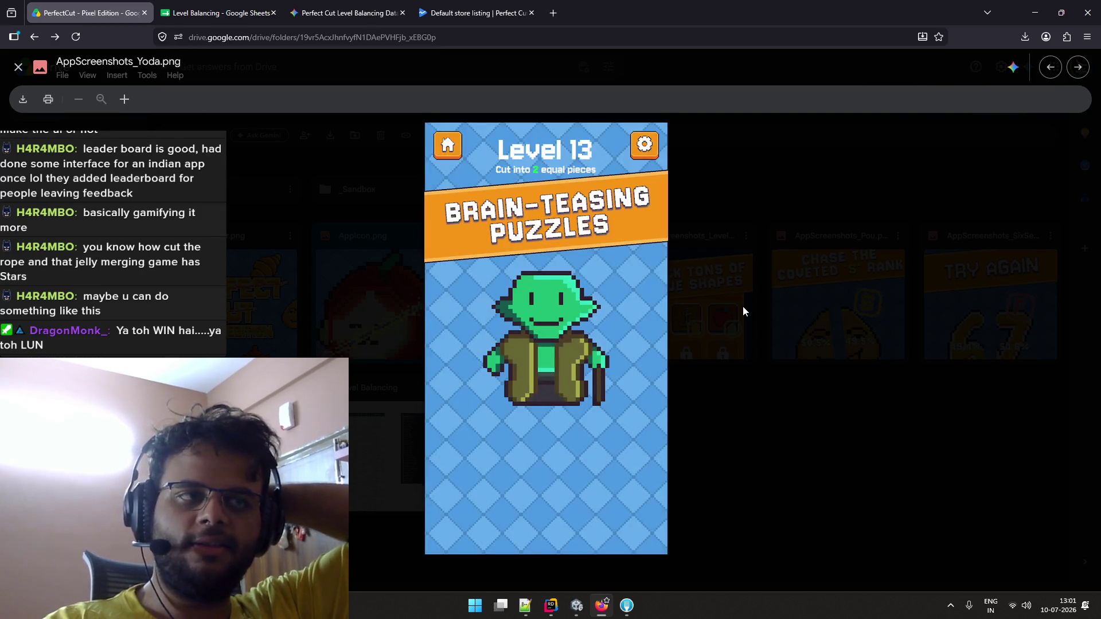
pyautogui.press('Right')
pyautogui.press('Left')
pyautogui.press('Left')
pyautogui.press('Left')
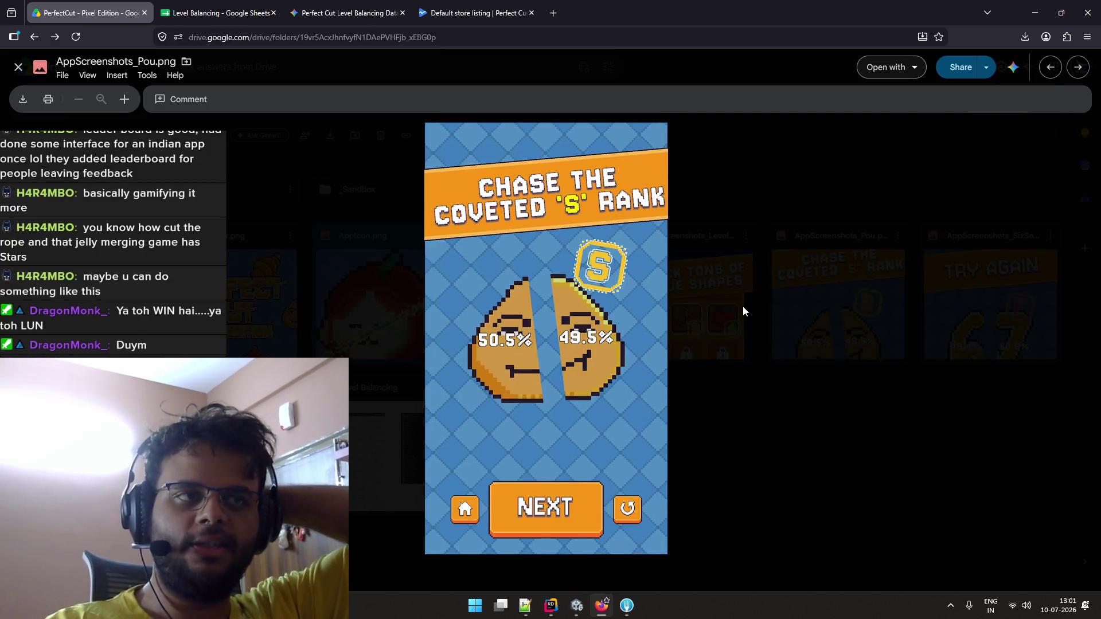
pyautogui.press('Left')
pyautogui.press('Left')
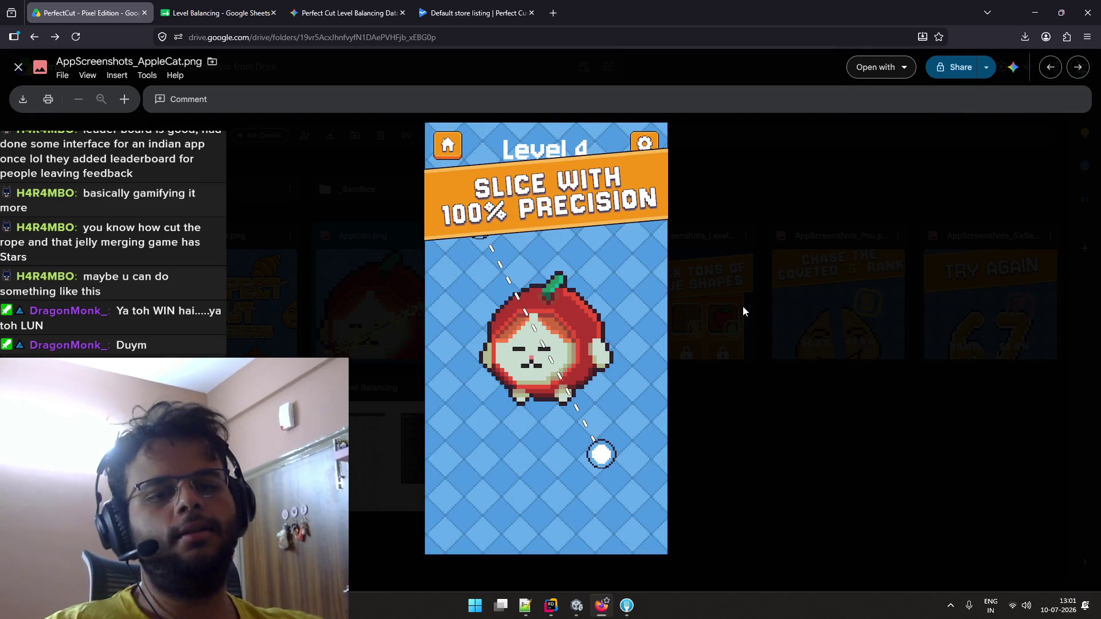
pyautogui.press('Escape')
pyautogui.click(483, 16)
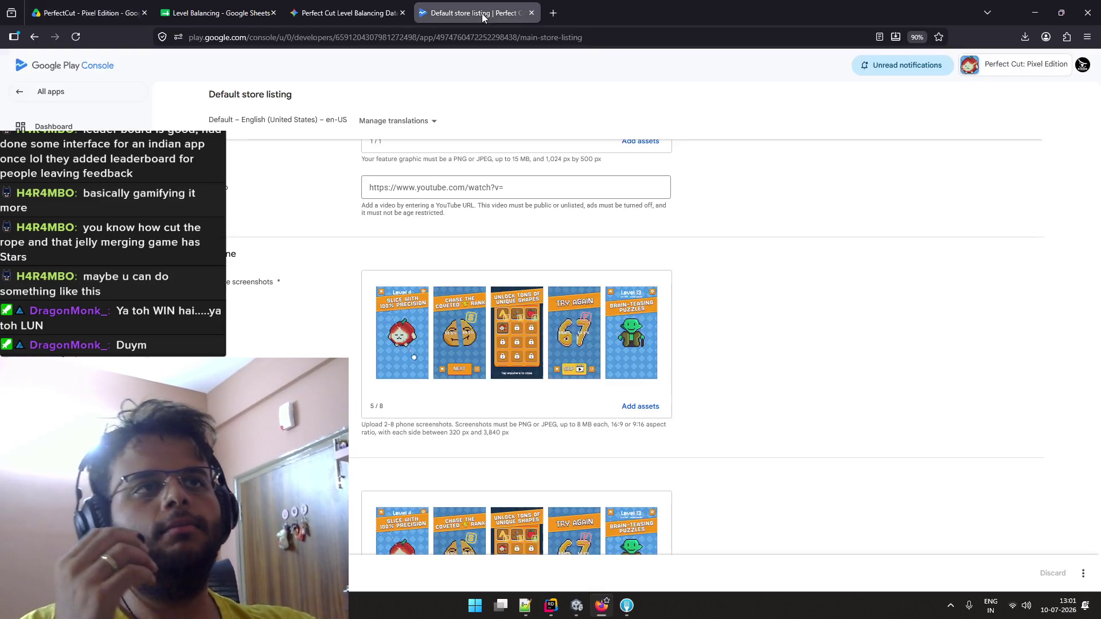
# Glance over the store listing, Level Balancing sheet and Perfect Cut page, ending on Play Console
pyautogui.scroll(-3, 395, 172)
pyautogui.scroll(10, 390, 178)
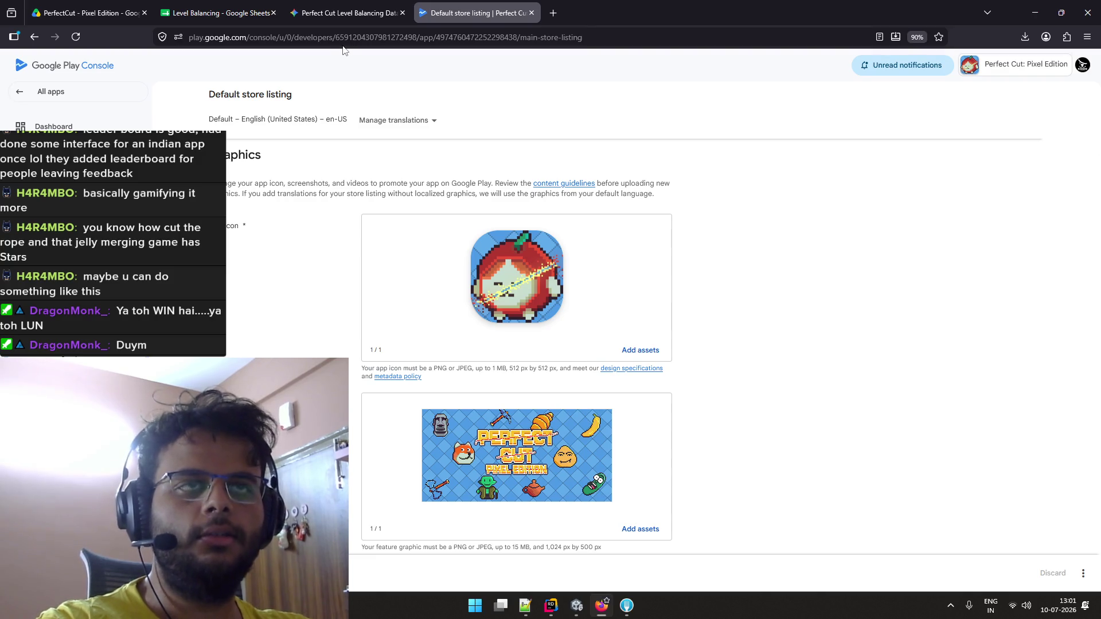
pyautogui.click(266, 7)
pyautogui.click(364, 5)
pyautogui.click(485, 5)
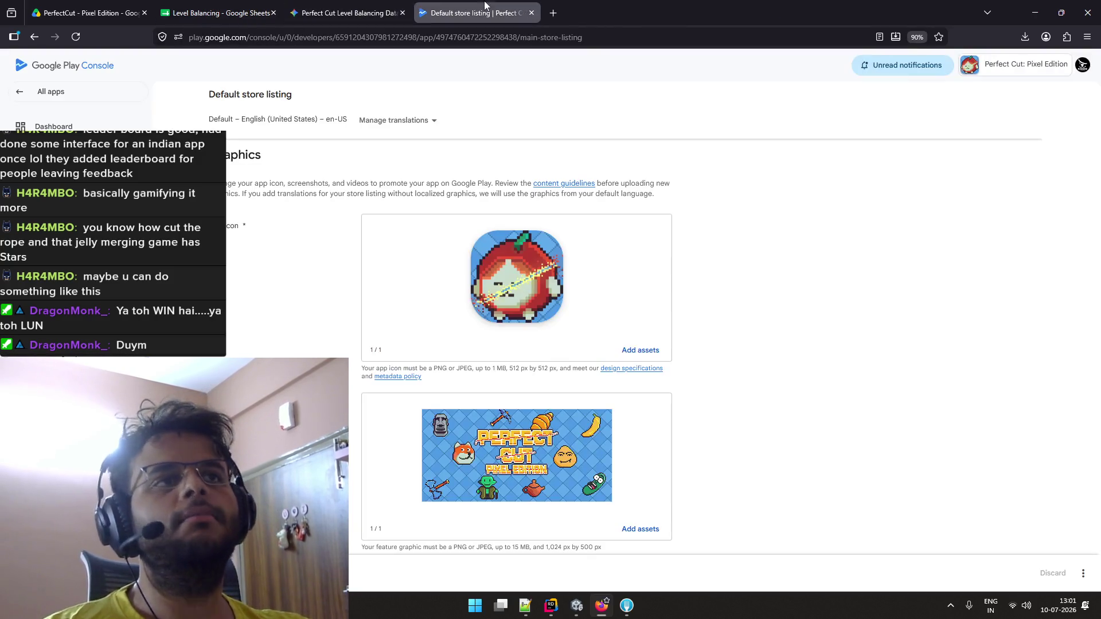
# Begin opening Twitch in a new tab, then close that tab and cycle windows
pyautogui.click(551, 13)
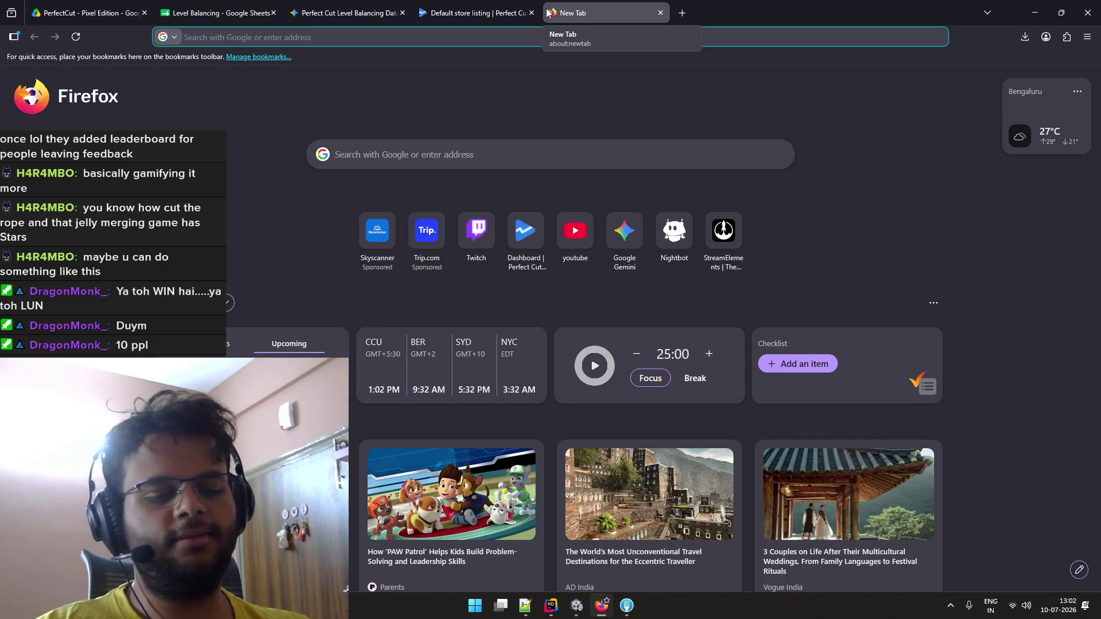
pyautogui.write('twit')
pyautogui.press('BackSpace')
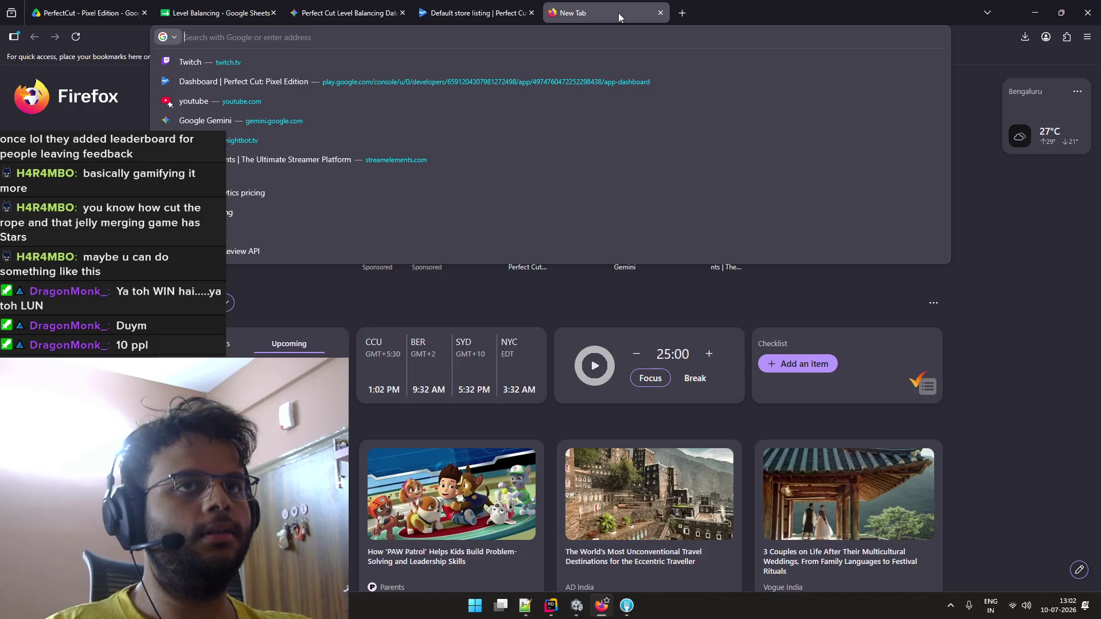
pyautogui.click(469, 57)
pyautogui.click(655, 11)
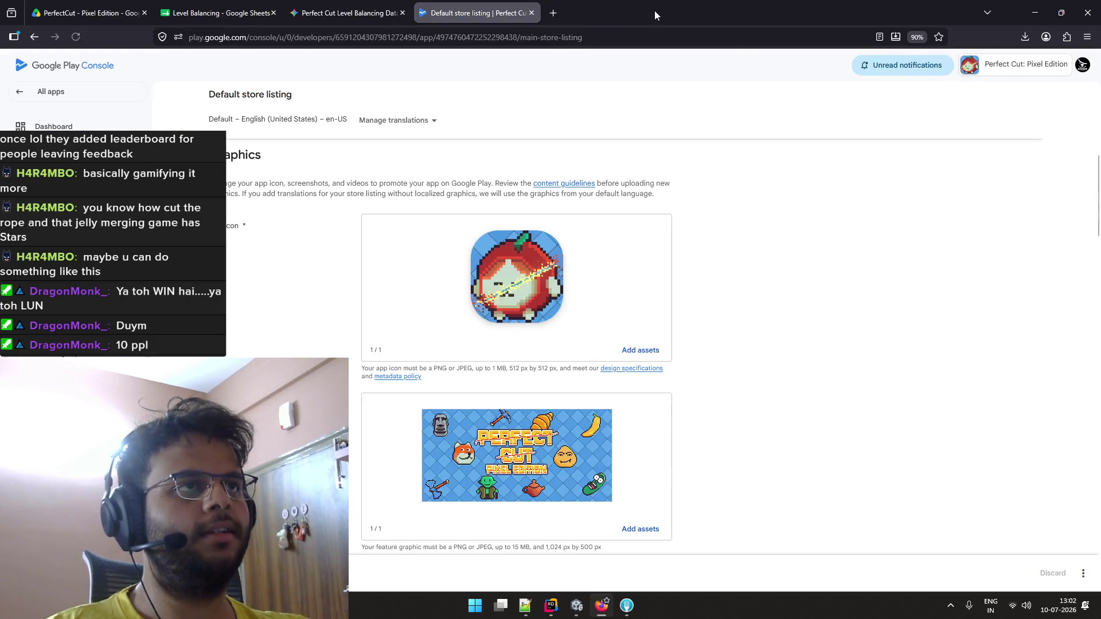
pyautogui.hotkey('alt', 'Tab')
pyautogui.hotkey('alt', 'Tab')
pyautogui.hotkey('alt', 'Tab')
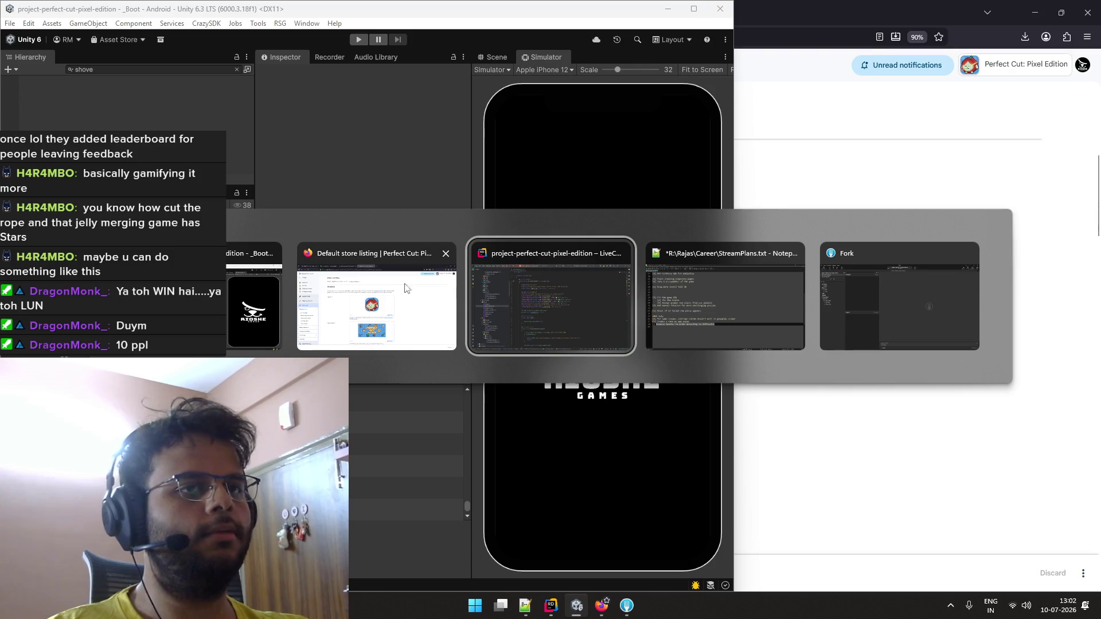
pyautogui.click(269, 298)
pyautogui.hotkey('alt', 'Tab')
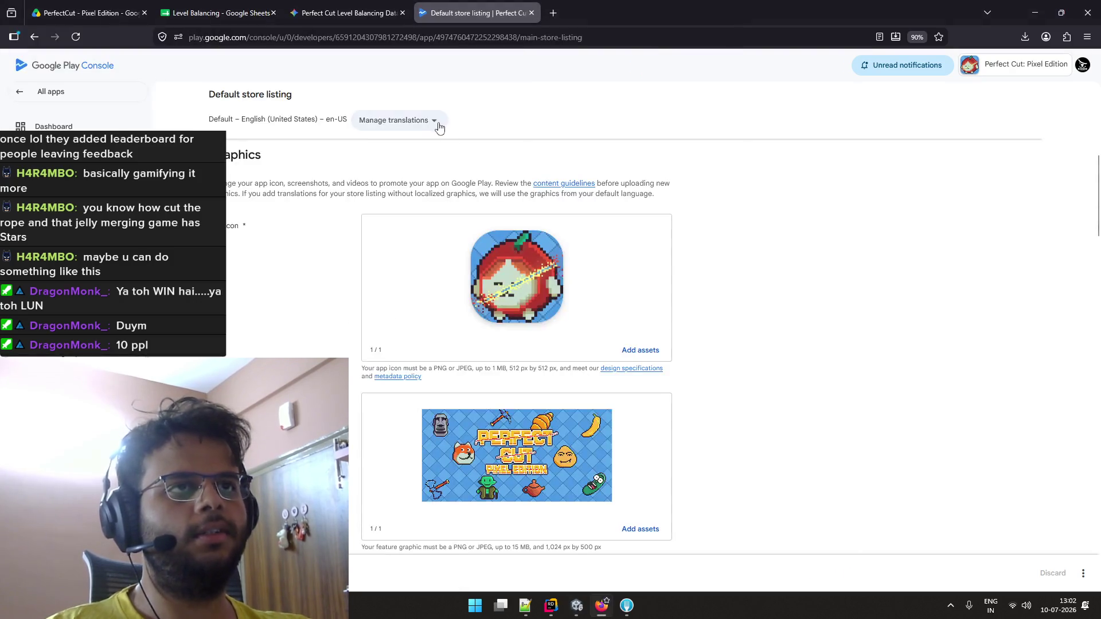
# Load twitch.tv in a fresh browser tab
pyautogui.hotkey('ctrl', 't')
pyautogui.write('twitch')
pyautogui.press('Return')
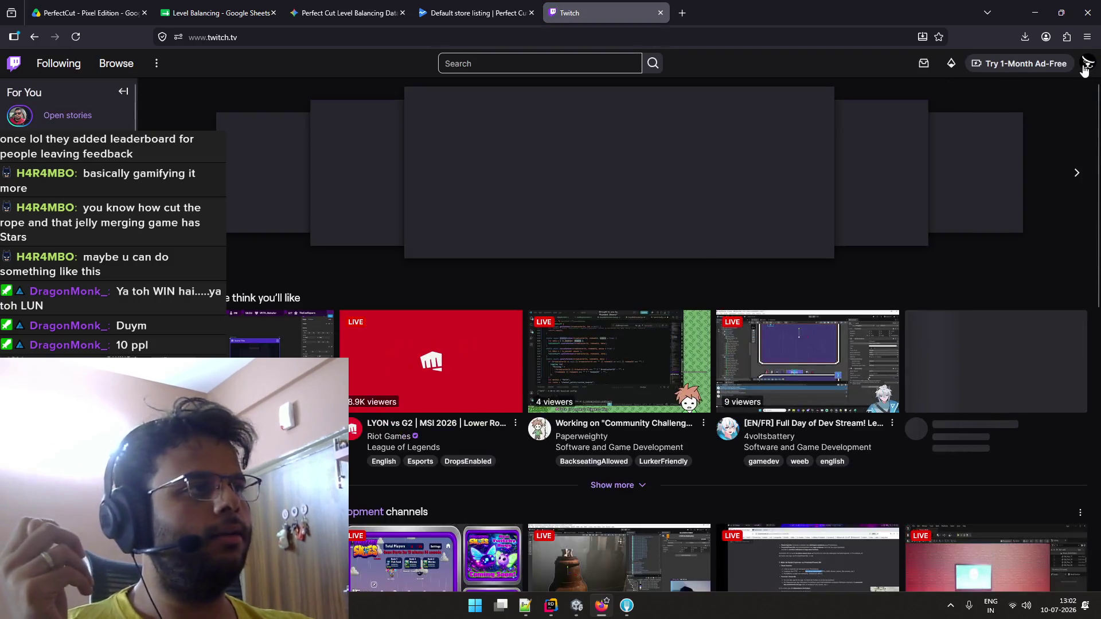
# Go to your own channel, open the Raid Channel browser with /raidbrowser, then close it
pyautogui.click(1084, 64)
pyautogui.click(1023, 123)
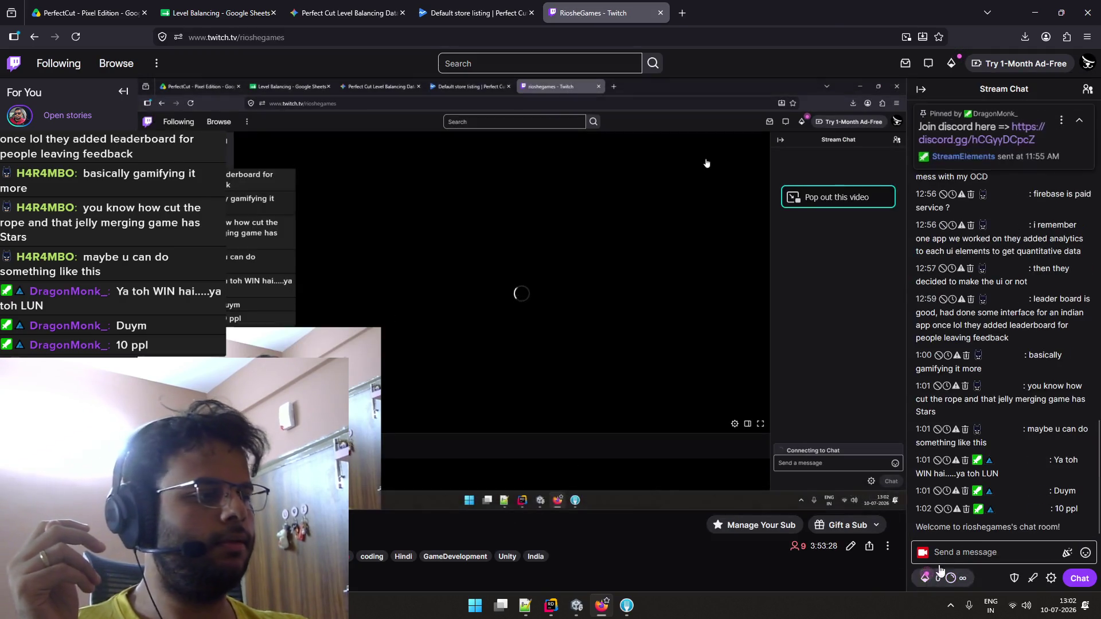
pyautogui.click(961, 553)
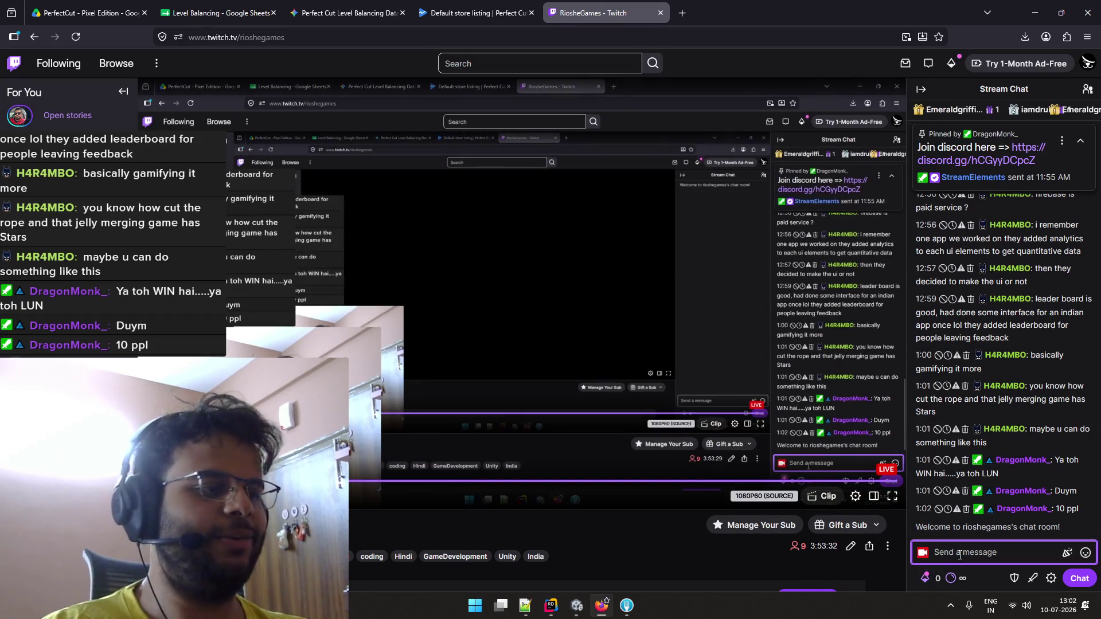
pyautogui.write('/ra')
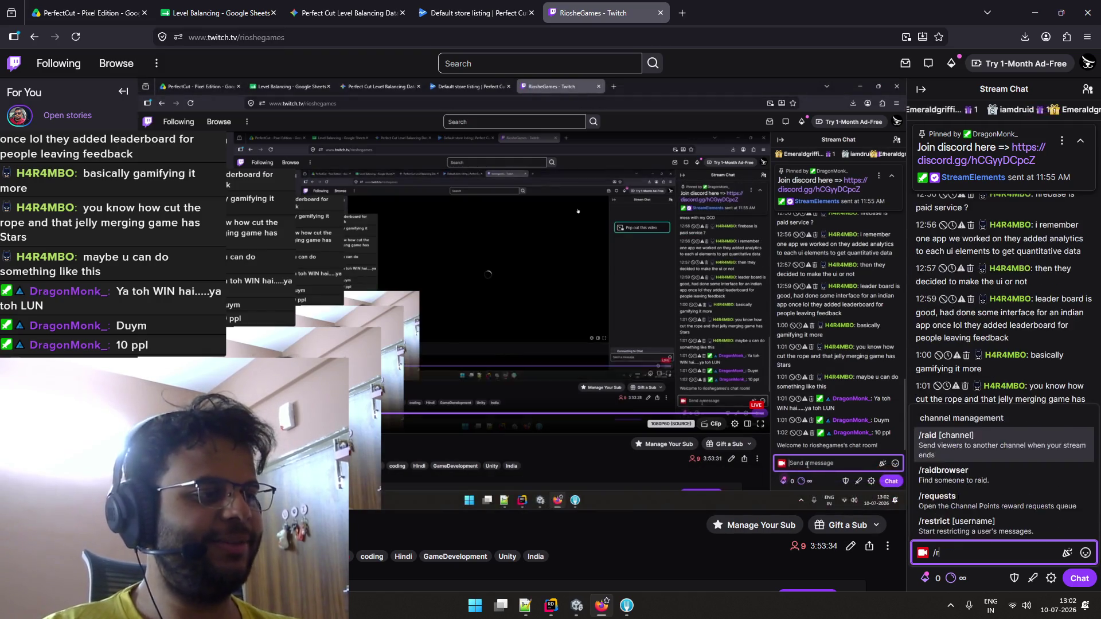
pyautogui.press('Tab')
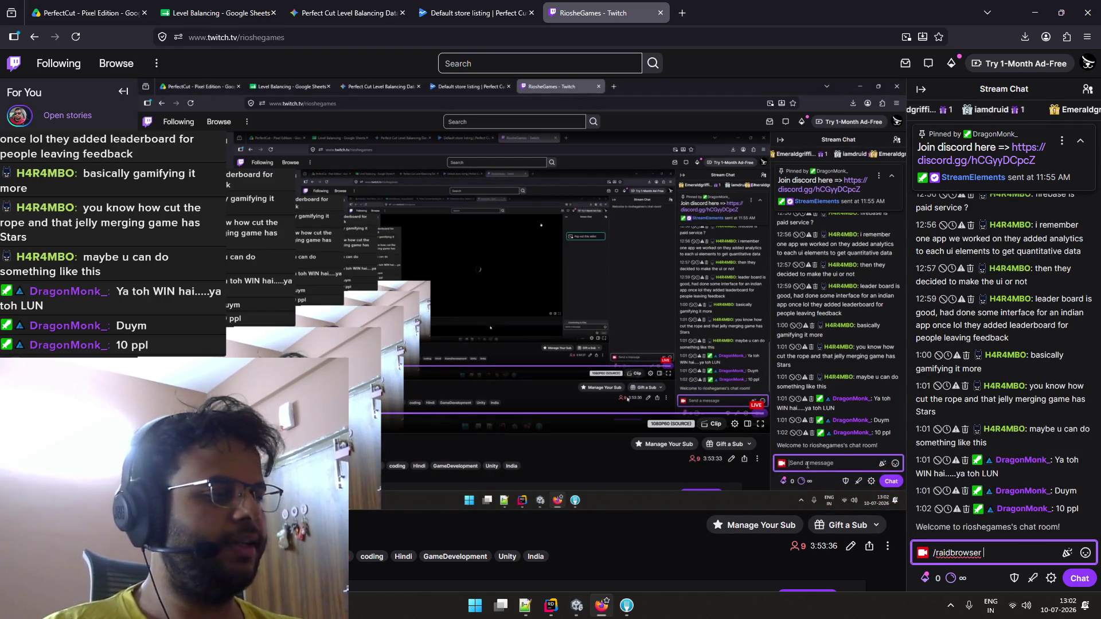
pyautogui.press('Return')
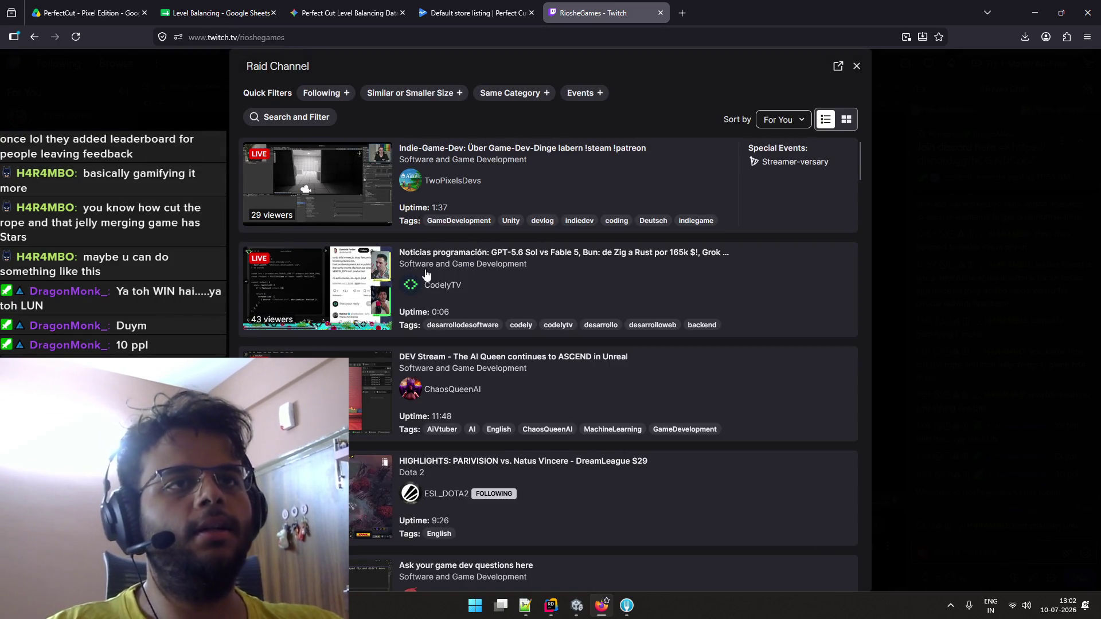
pyautogui.scroll(-2, 542, 239)
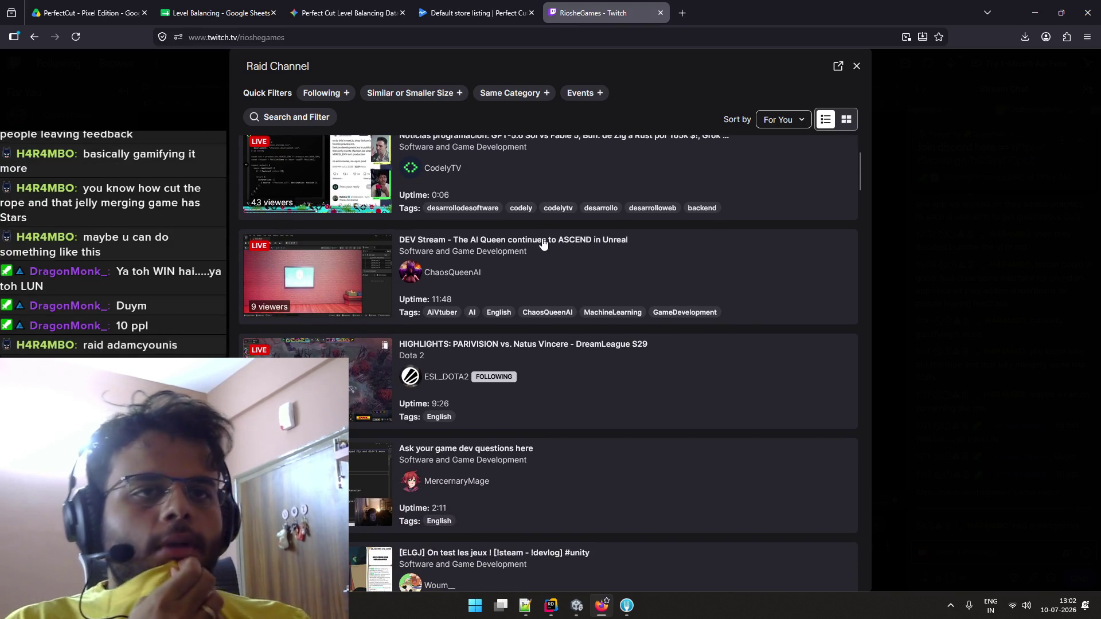
pyautogui.click(856, 67)
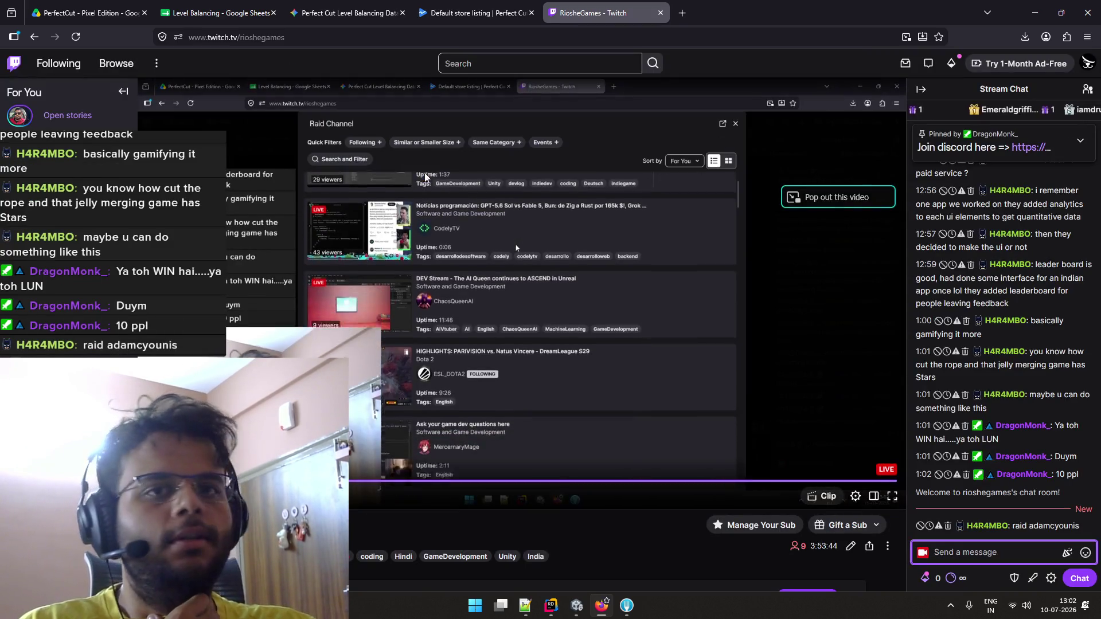
# Reopen the Raid Channel browser by running /raidbrowser in chat
pyautogui.click(944, 554)
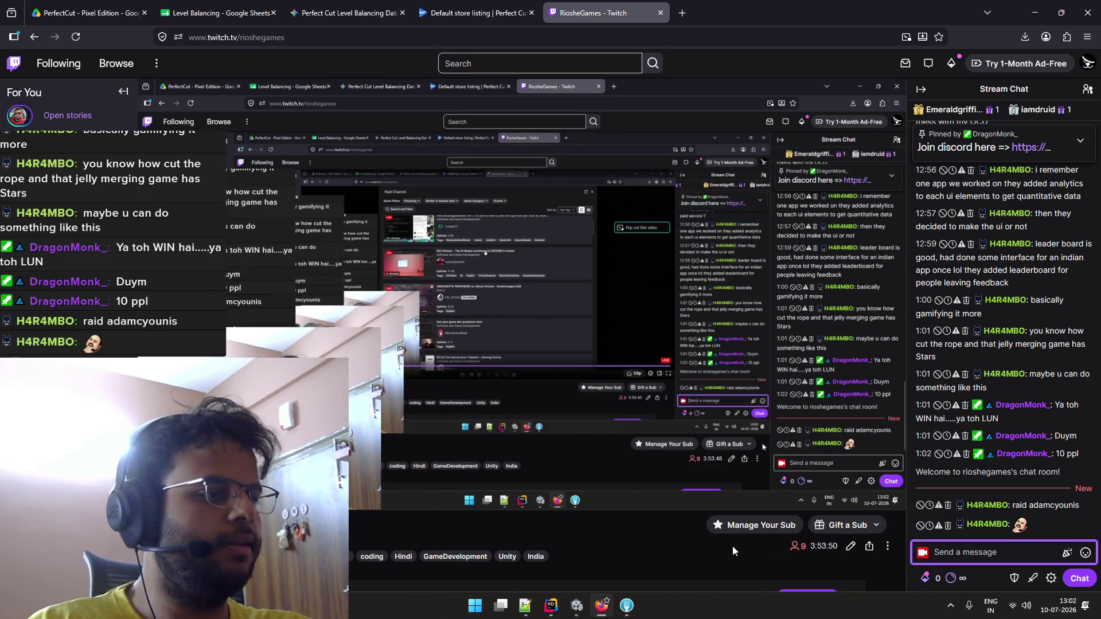
pyautogui.click(650, 462)
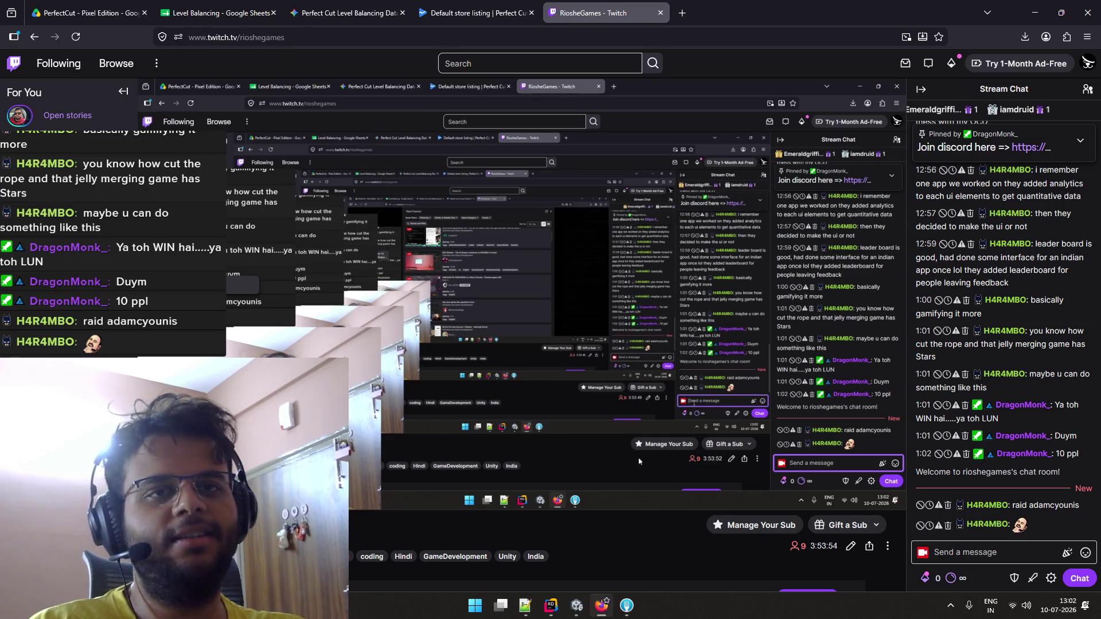
pyautogui.click(917, 552)
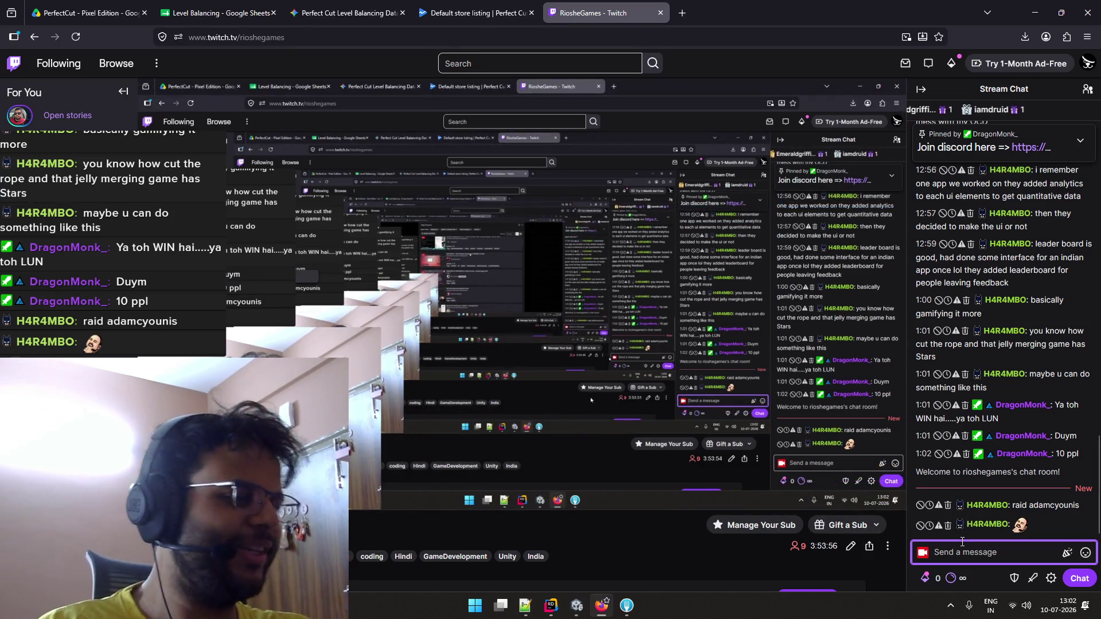
pyautogui.write('/')
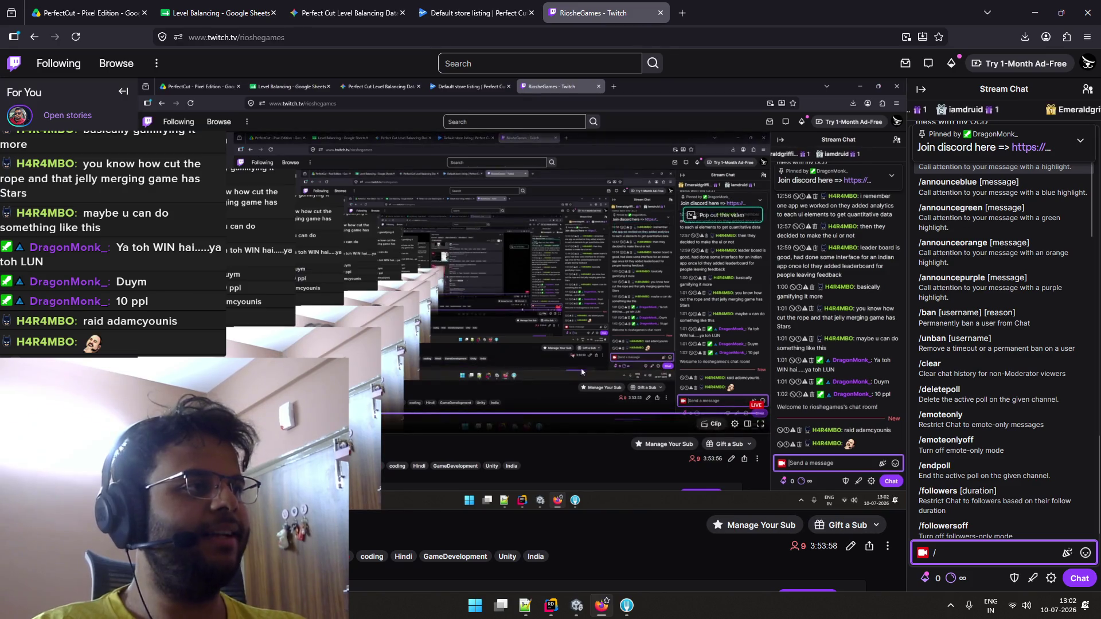
pyautogui.write('ra')
pyautogui.click(943, 522)
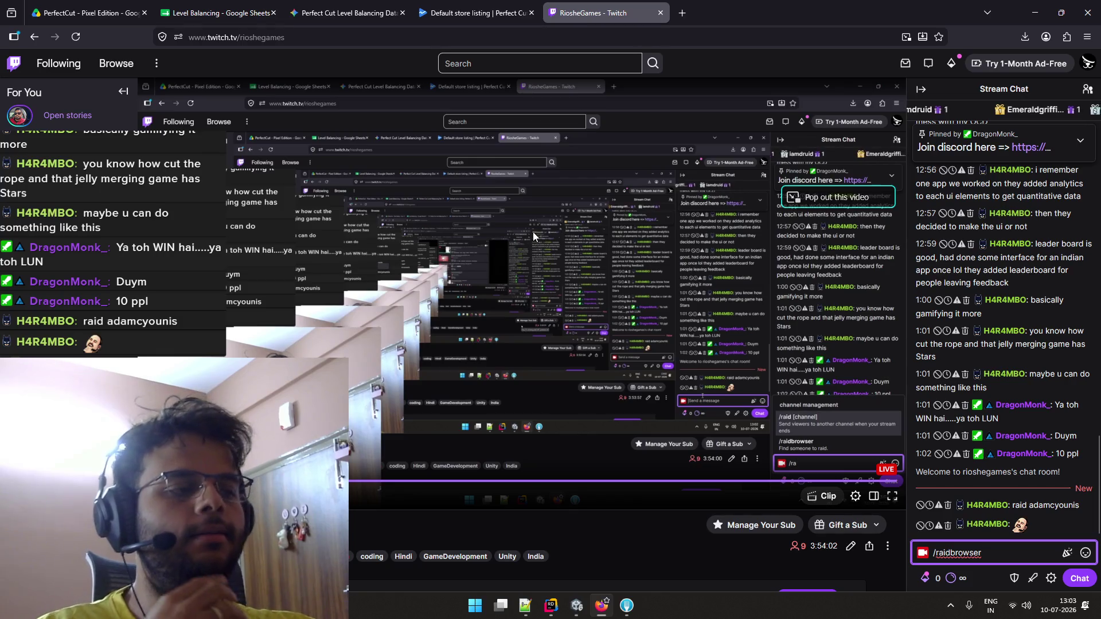
pyautogui.press('Return')
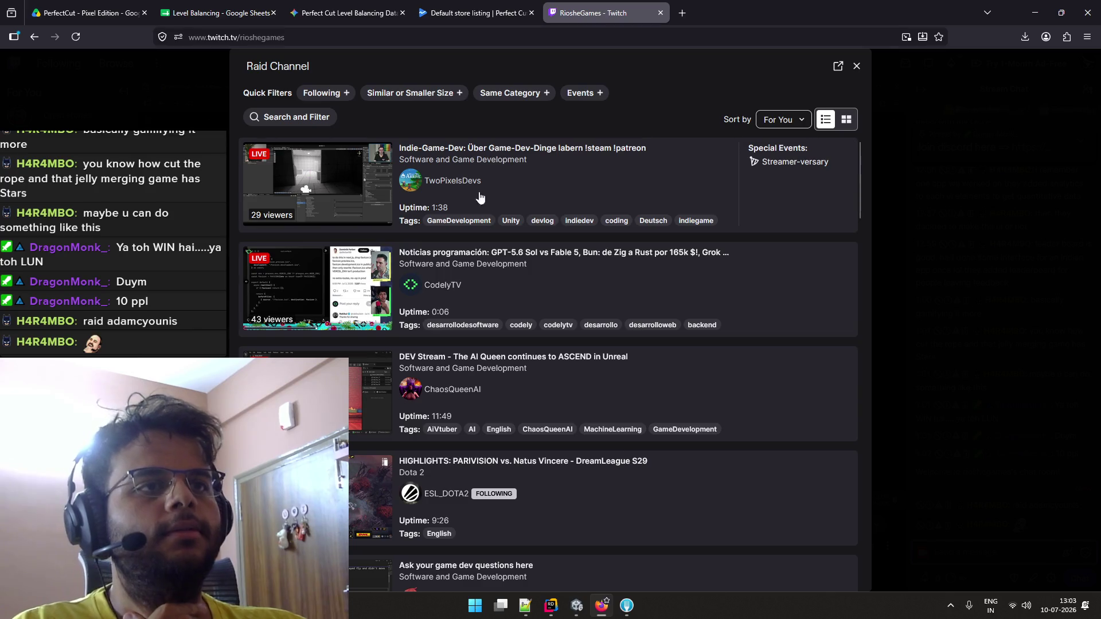
# Sort the raid browser's channels by Viewers (low to high)
pyautogui.scroll(-3, 428, 236)
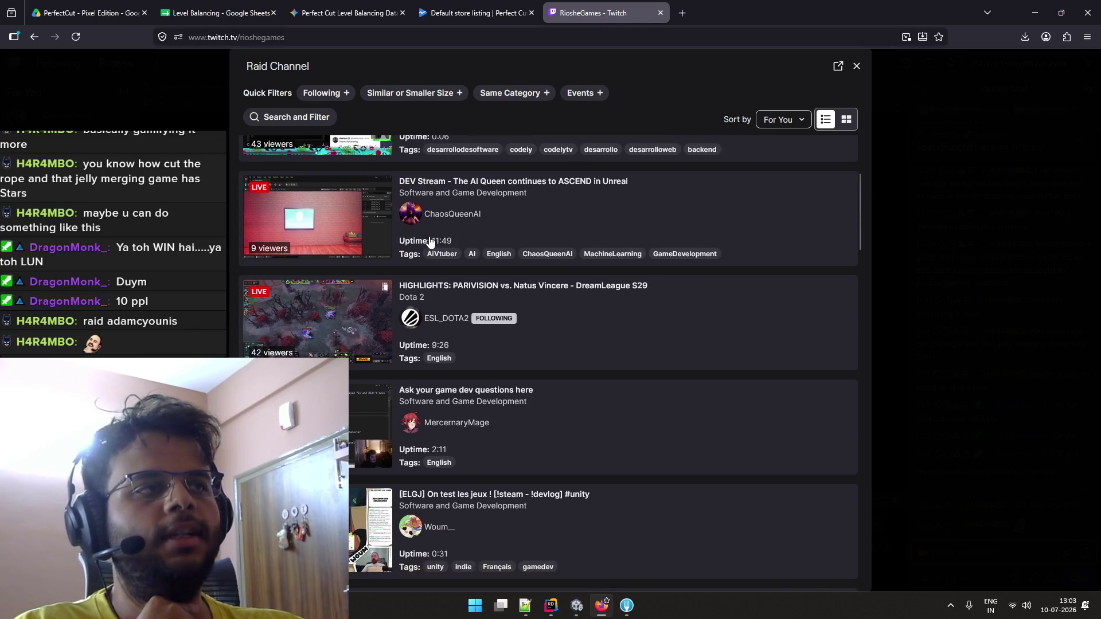
pyautogui.scroll(2, 430, 241)
pyautogui.click(793, 119)
pyautogui.click(766, 165)
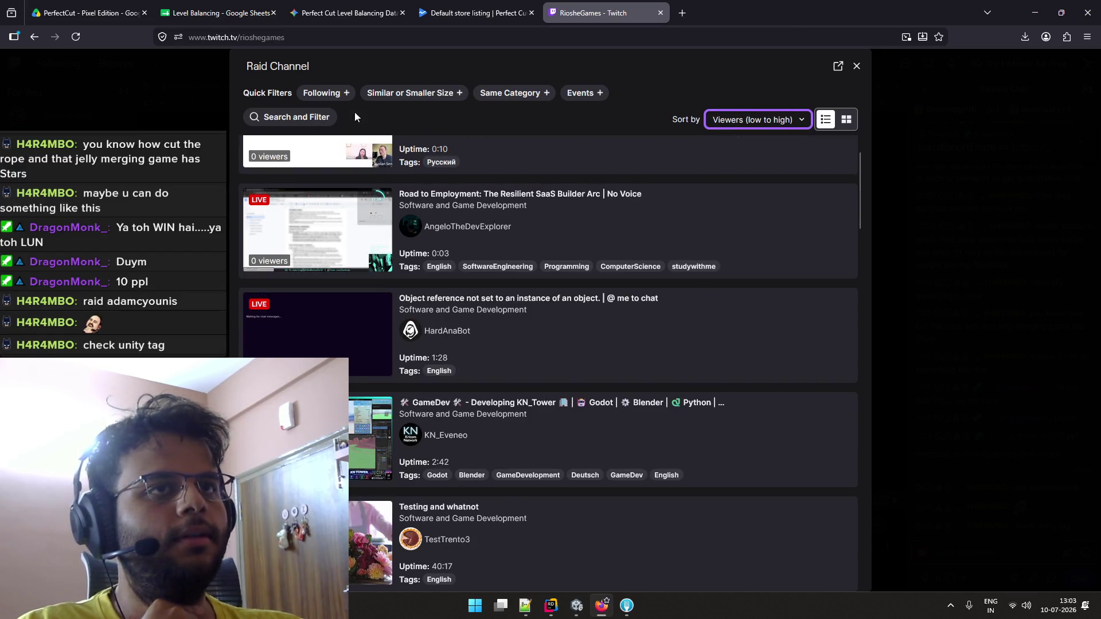
# Clear the channel name search and filter the raid channels by the Unity tag
pyautogui.click(309, 120)
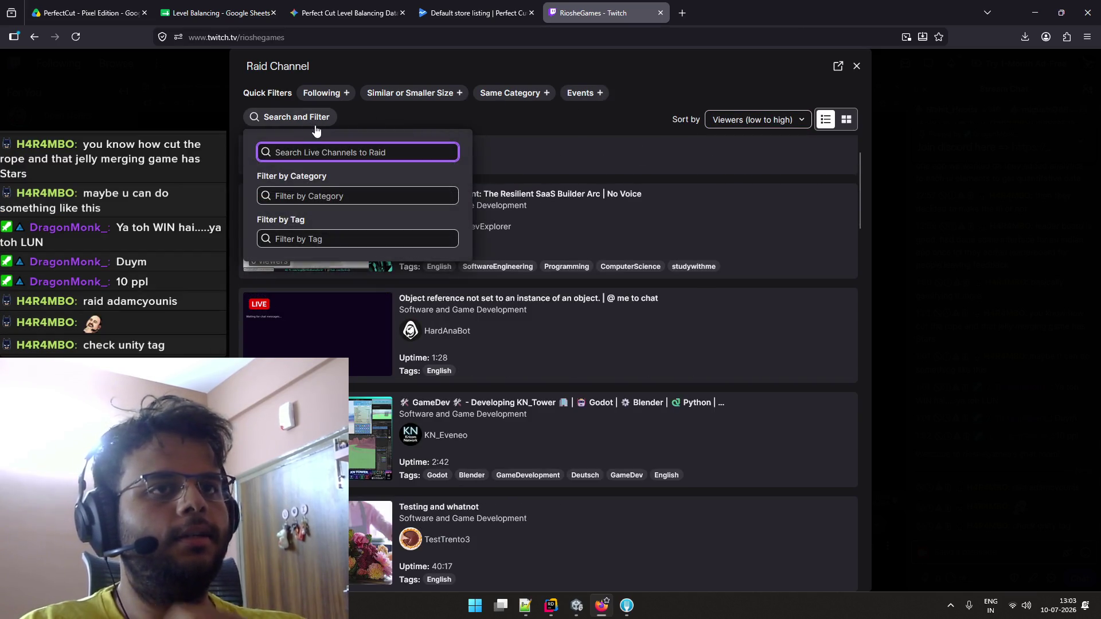
pyautogui.write('unity')
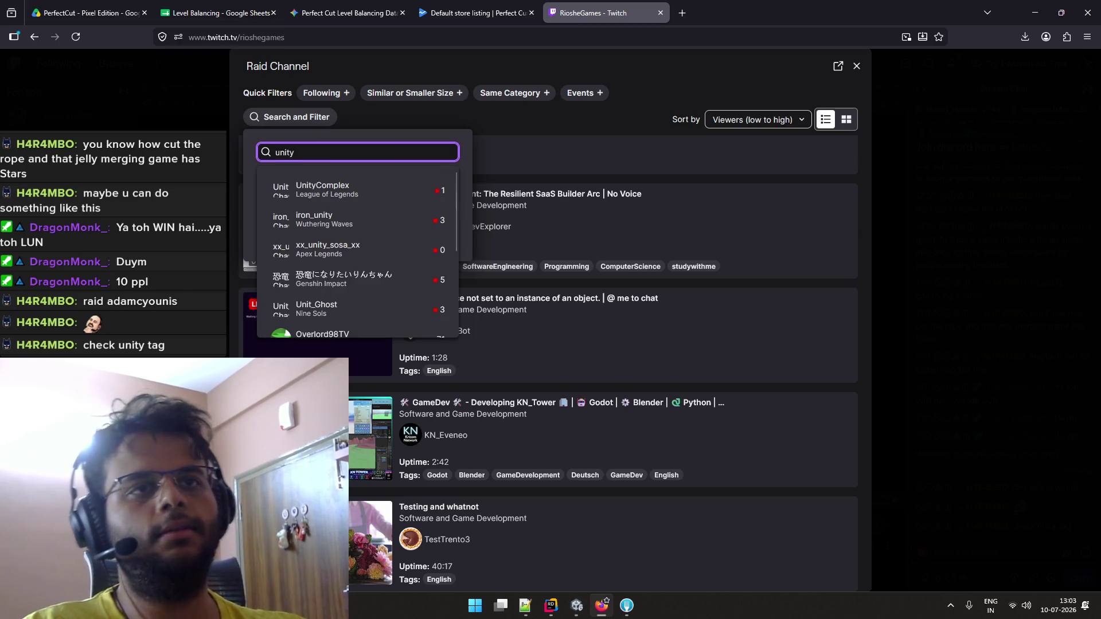
pyautogui.press('BackSpace')
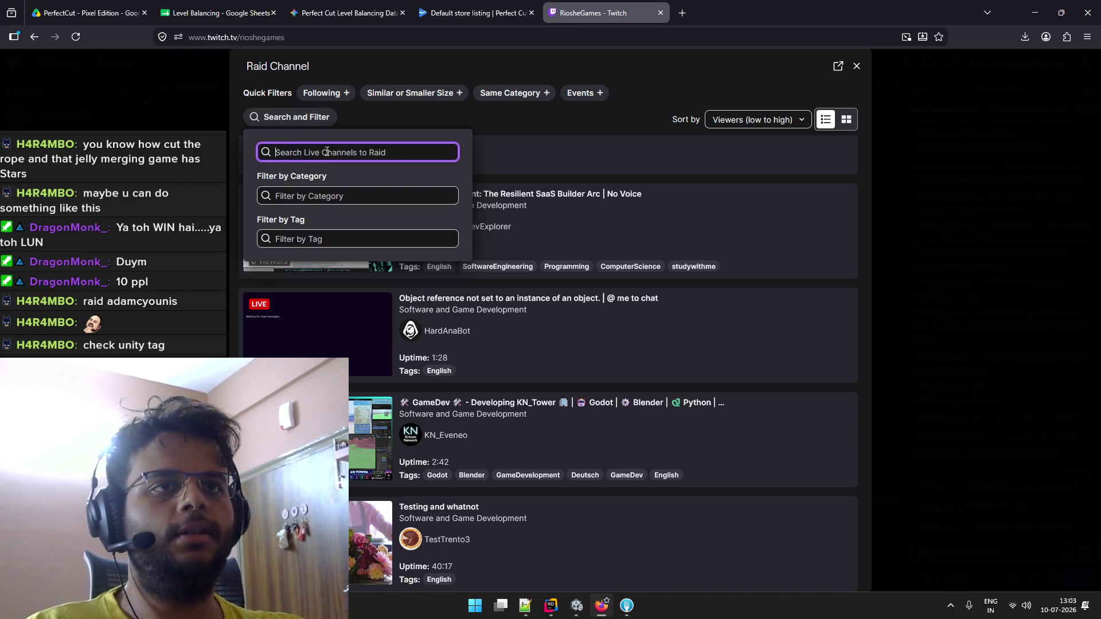
pyautogui.press('Tab')
pyautogui.click(401, 175)
pyautogui.click(344, 239)
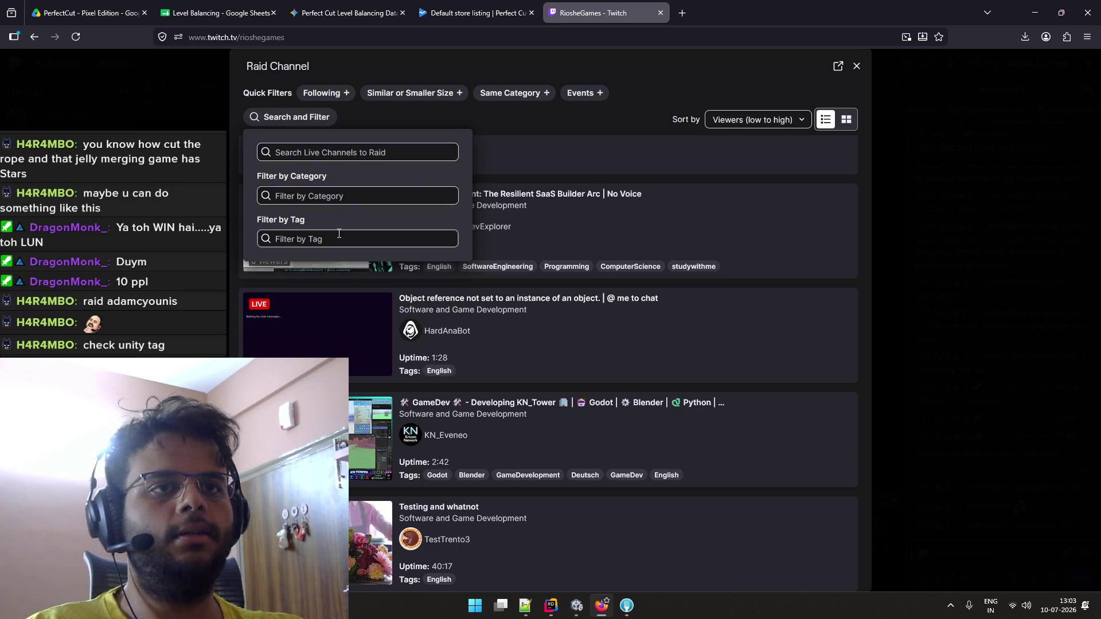
pyautogui.write('unity')
pyautogui.click(323, 265)
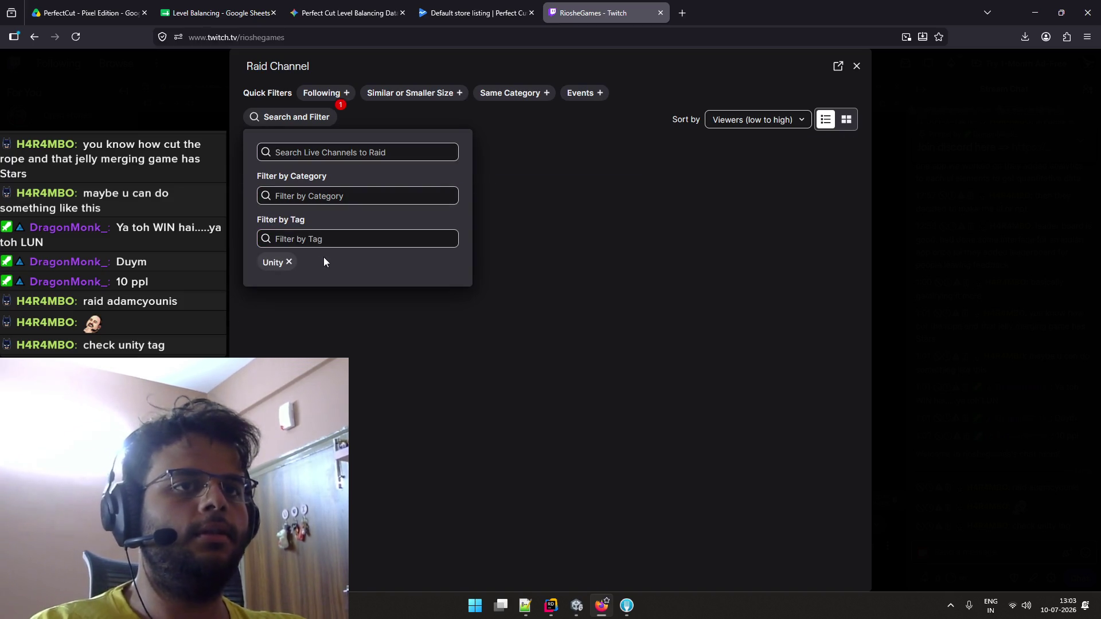
pyautogui.click(497, 115)
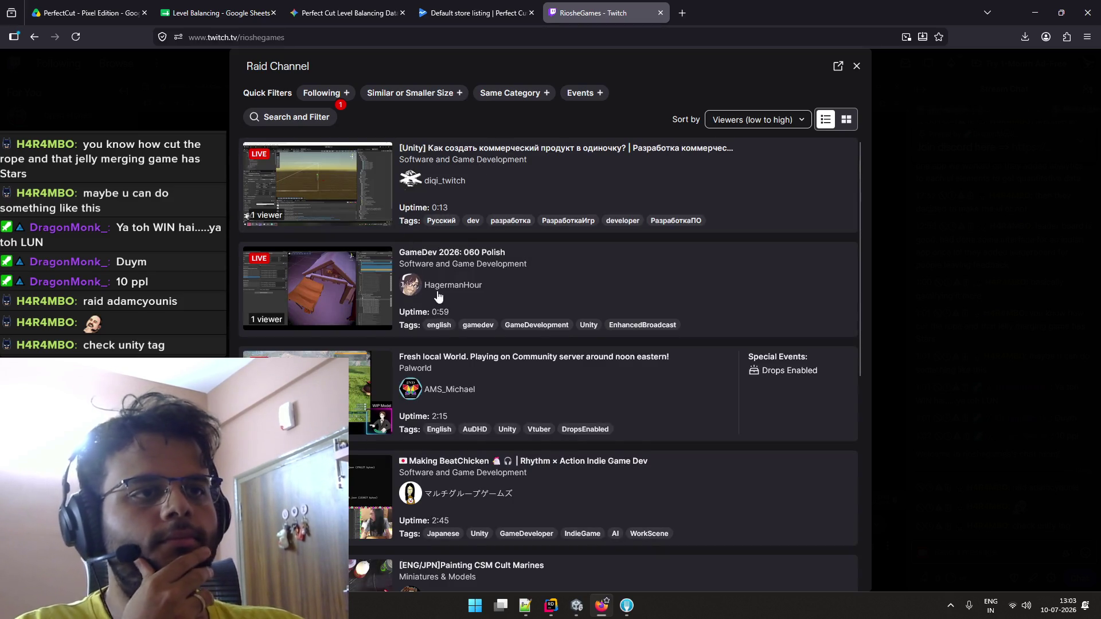
# Add English as a second tag filter alongside Unity
pyautogui.click(283, 118)
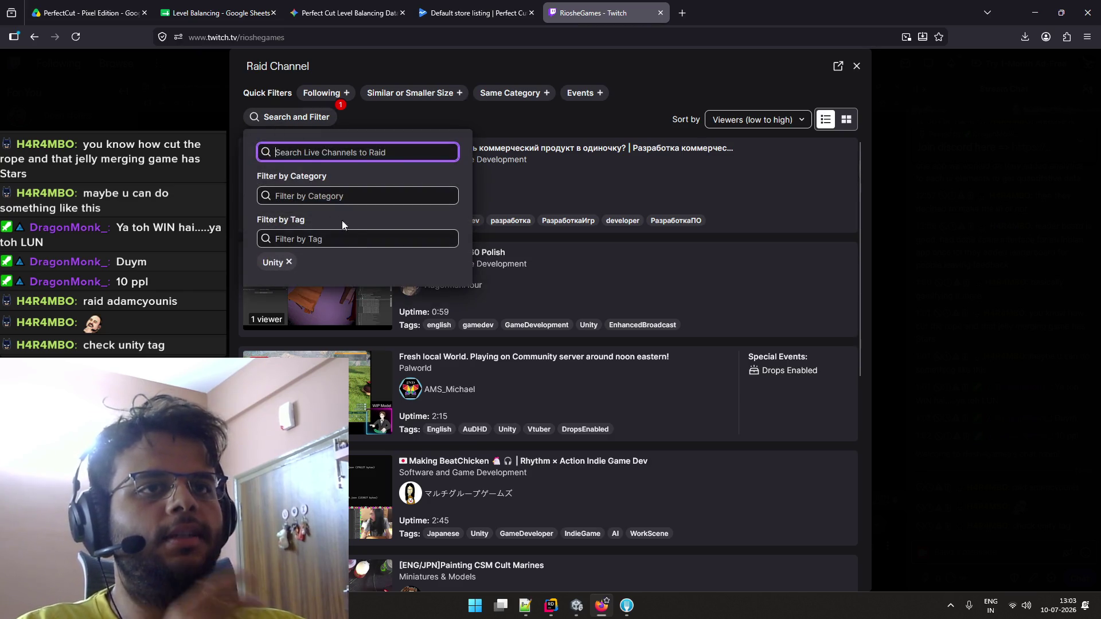
pyautogui.click(356, 240)
pyautogui.press('Down')
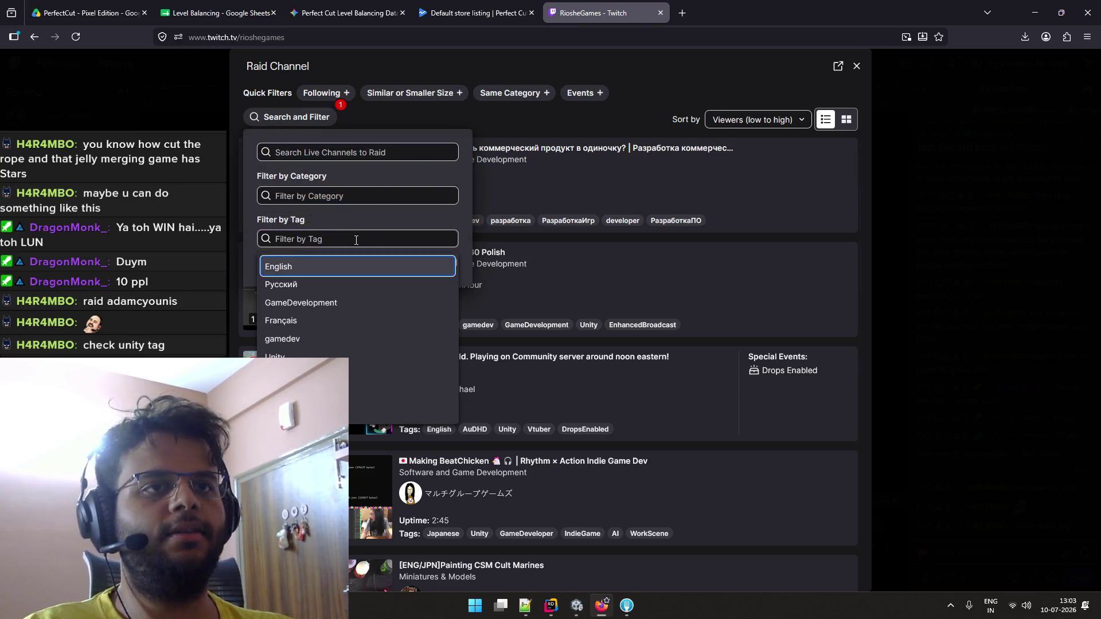
pyautogui.press('Return')
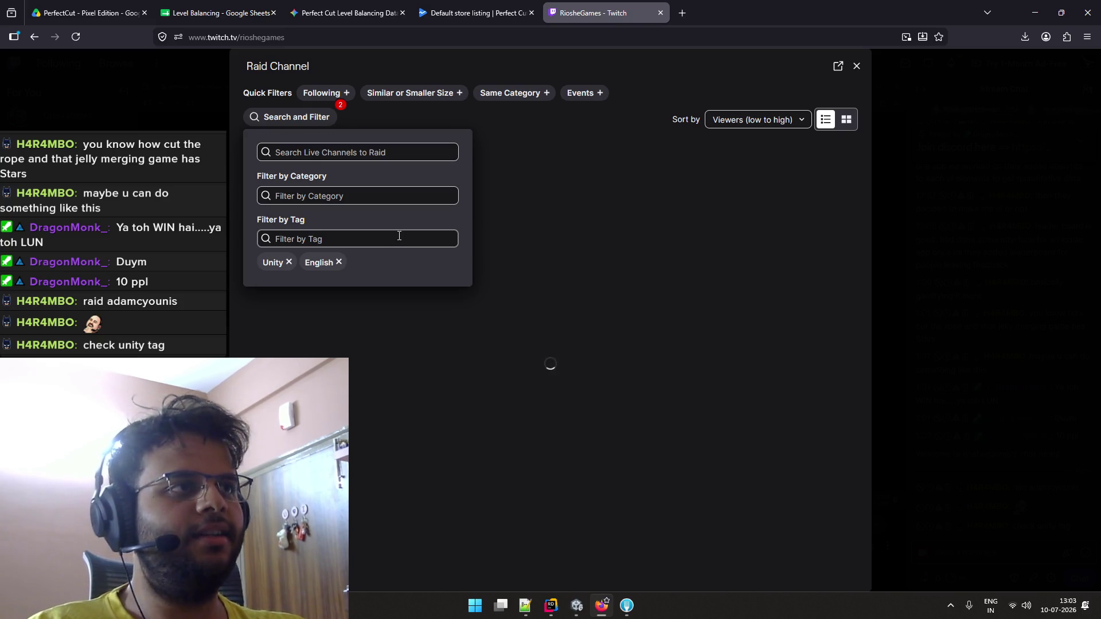
pyautogui.click(502, 132)
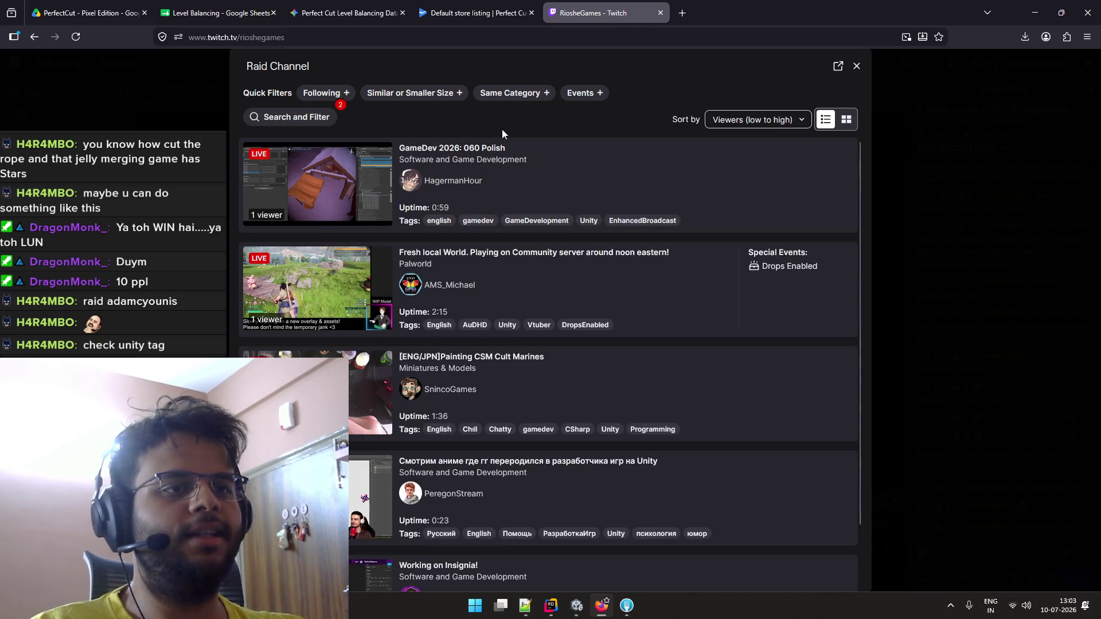
# Scroll through the Unity and English tagged live channels to review raid candidates
pyautogui.scroll(-2, 519, 166)
pyautogui.scroll(2, 519, 166)
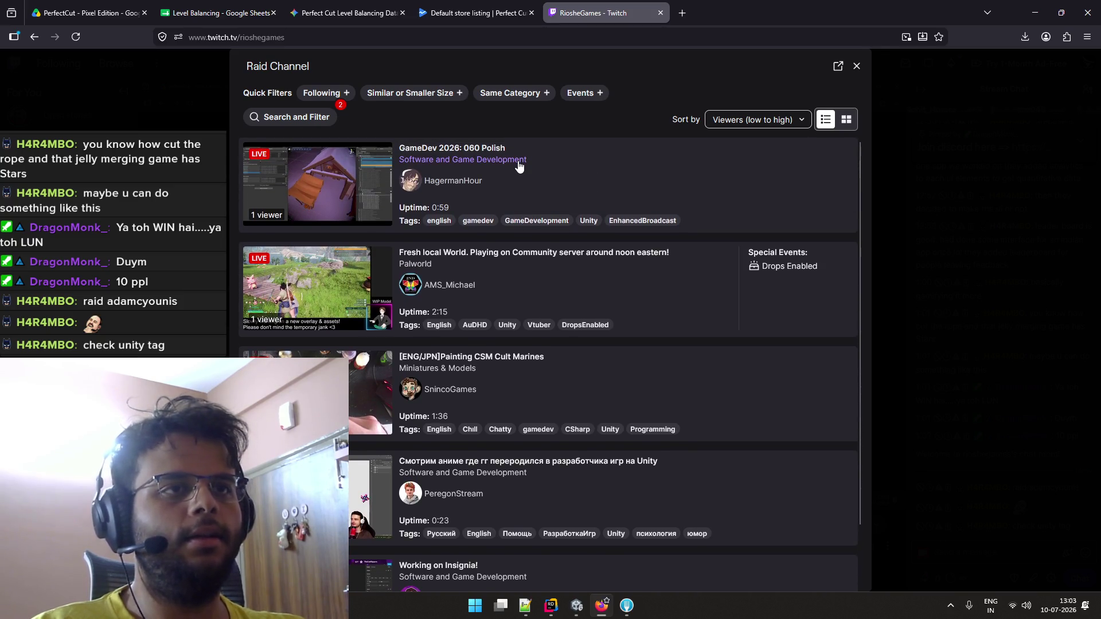
pyautogui.scroll(-2, 519, 166)
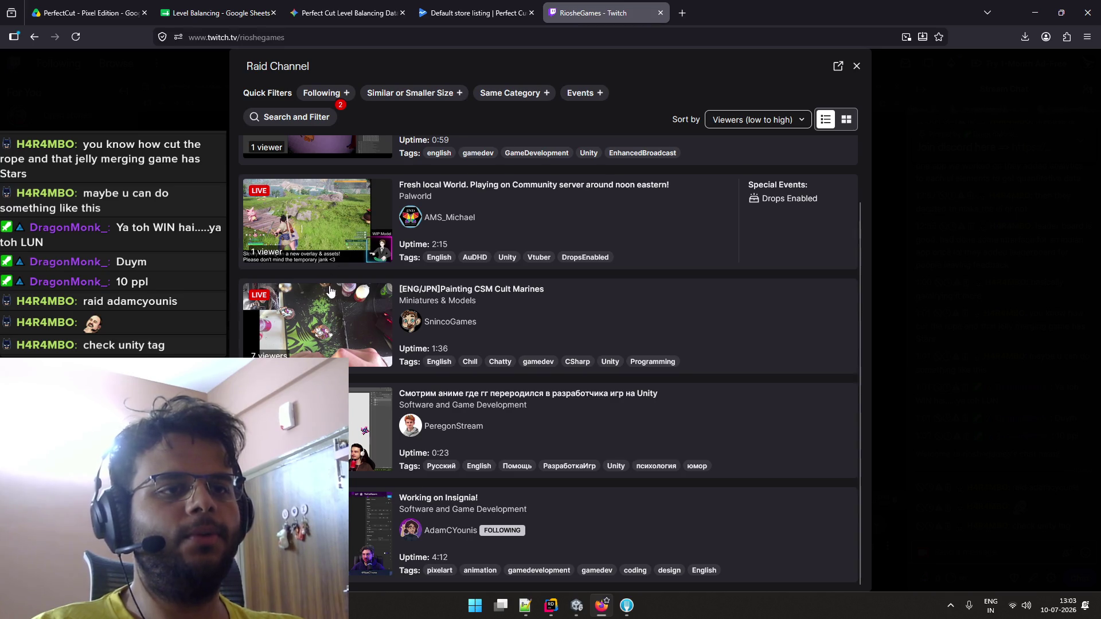
pyautogui.scroll(1, 447, 335)
pyautogui.scroll(-1, 447, 335)
pyautogui.scroll(2, 447, 335)
pyautogui.scroll(-2, 447, 336)
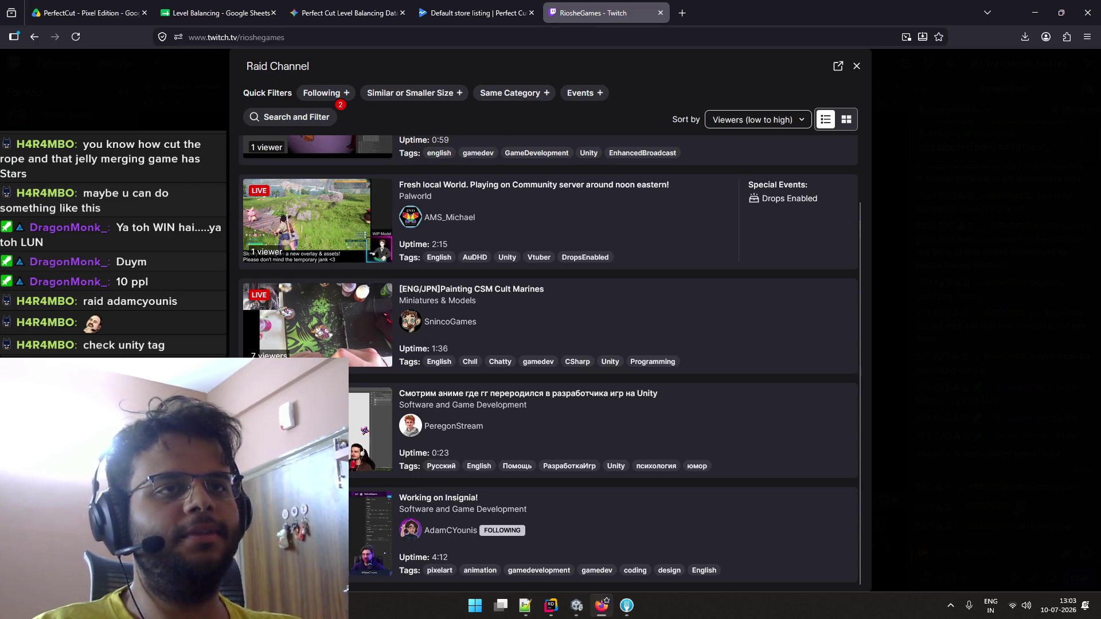
pyautogui.scroll(1, 373, 516)
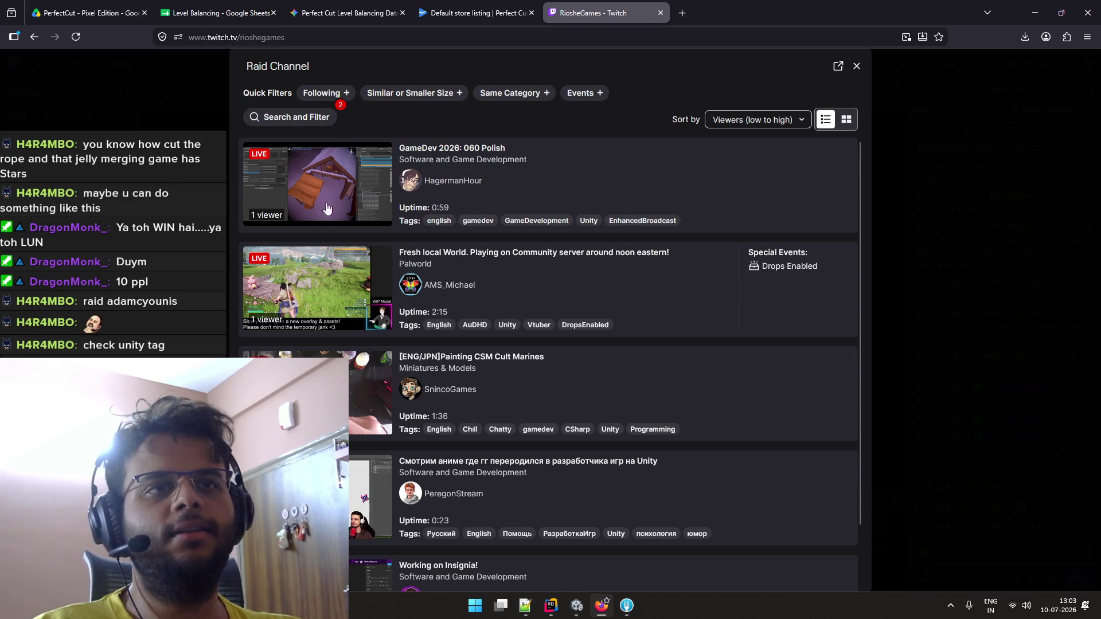
pyautogui.click(310, 120)
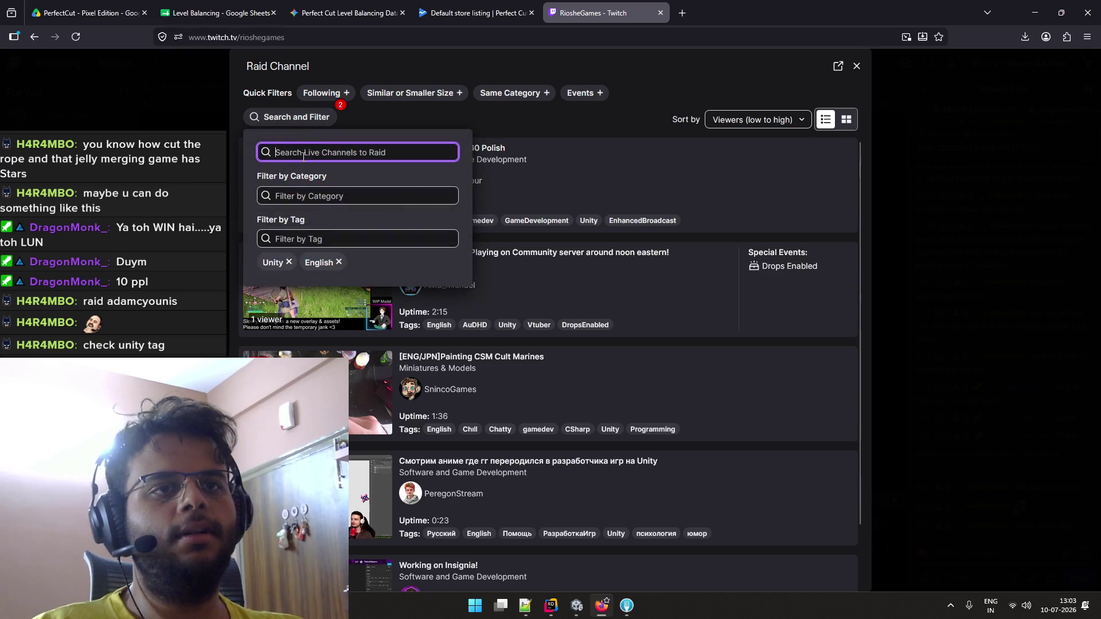
# Remove the Unity tag and filter by the Software and Game Development category instead
pyautogui.click(288, 264)
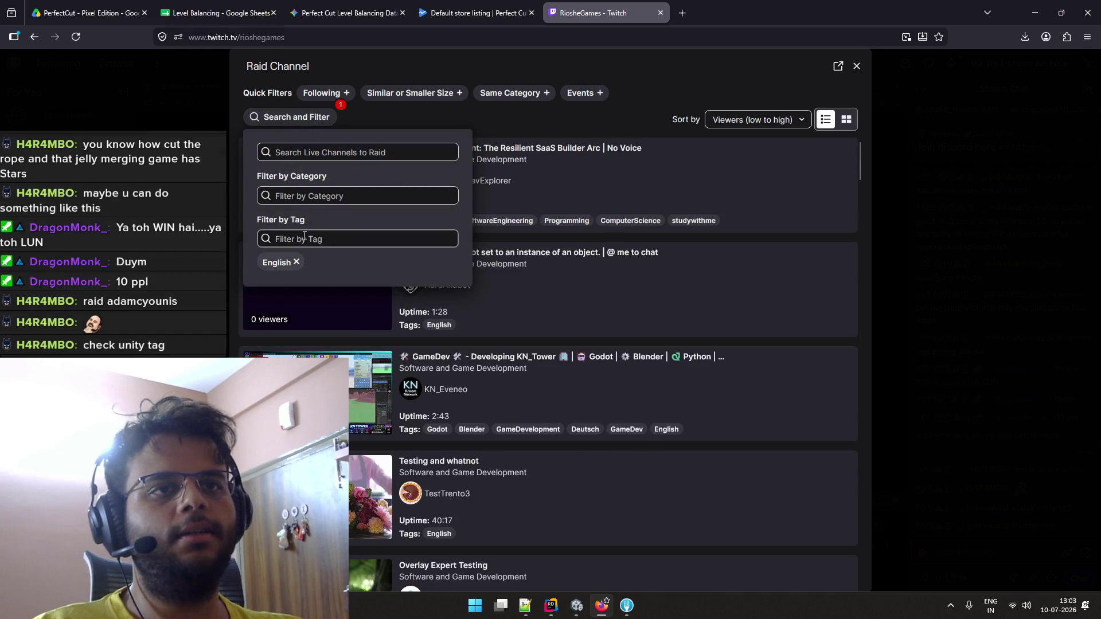
pyautogui.click(332, 195)
pyautogui.click(344, 230)
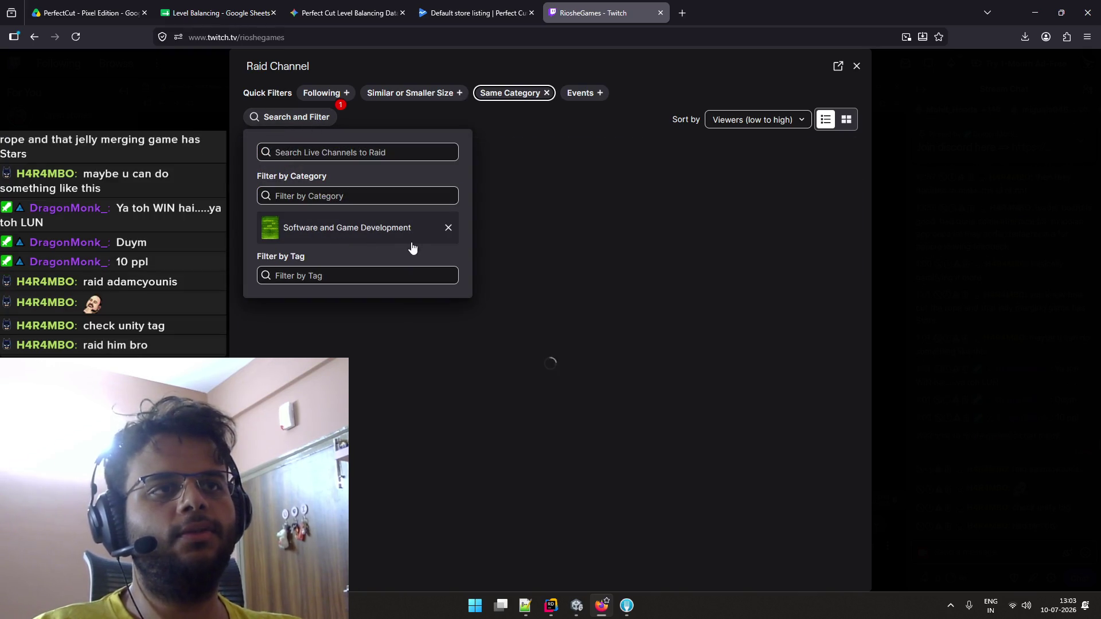
pyautogui.click(512, 131)
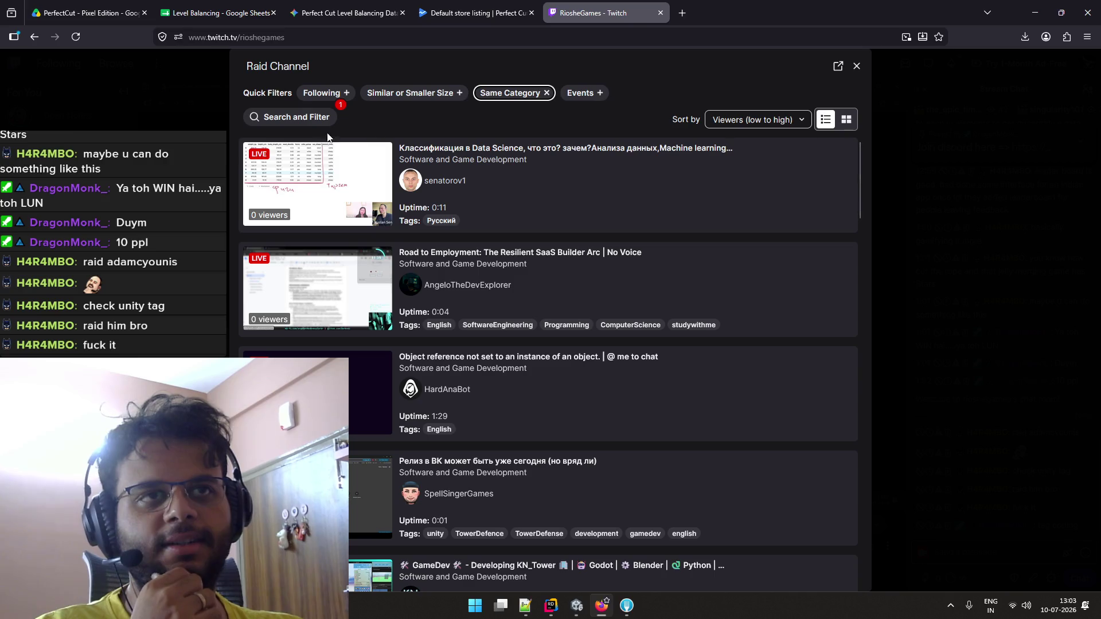
# Remove the Software and Game Development category filter so no category remains applied
pyautogui.click(315, 119)
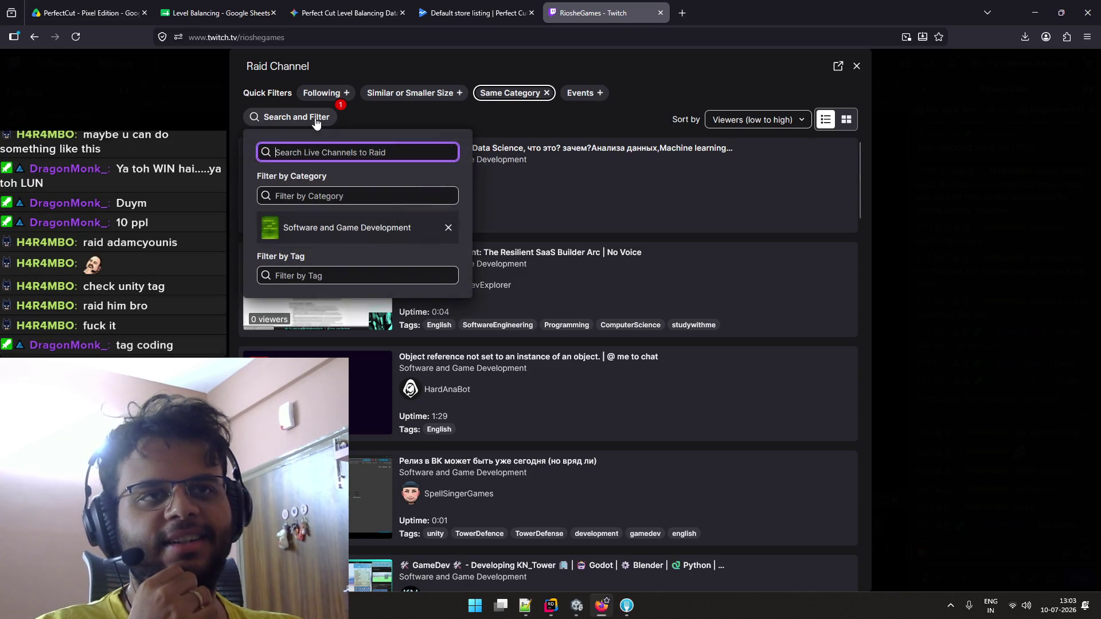
pyautogui.click(448, 228)
pyautogui.click(366, 196)
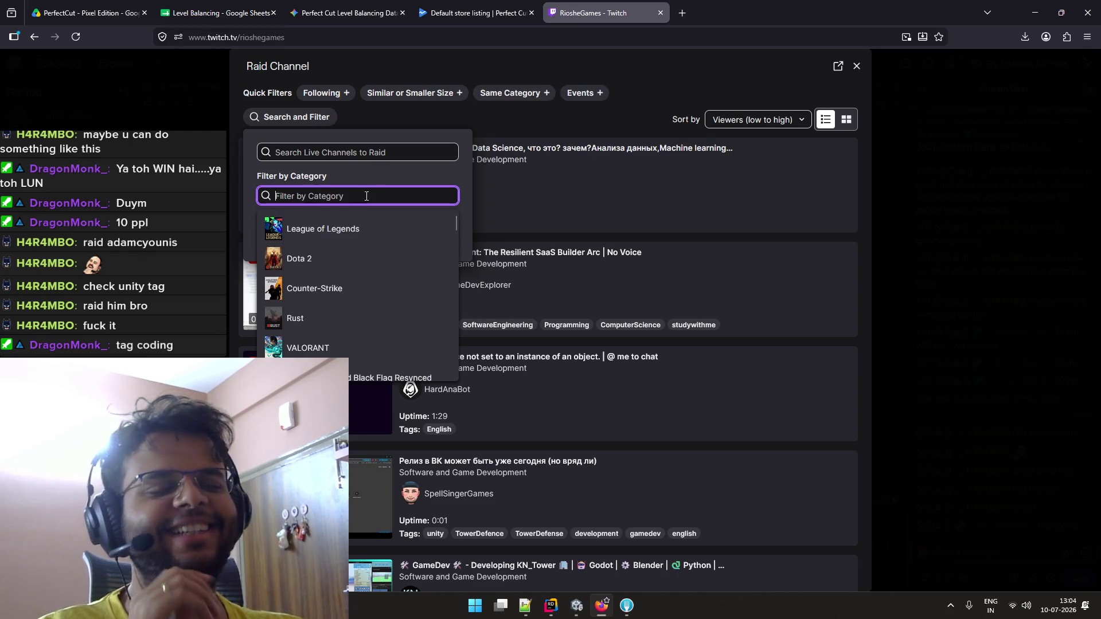
pyautogui.hotkey('shift', 'Tab')
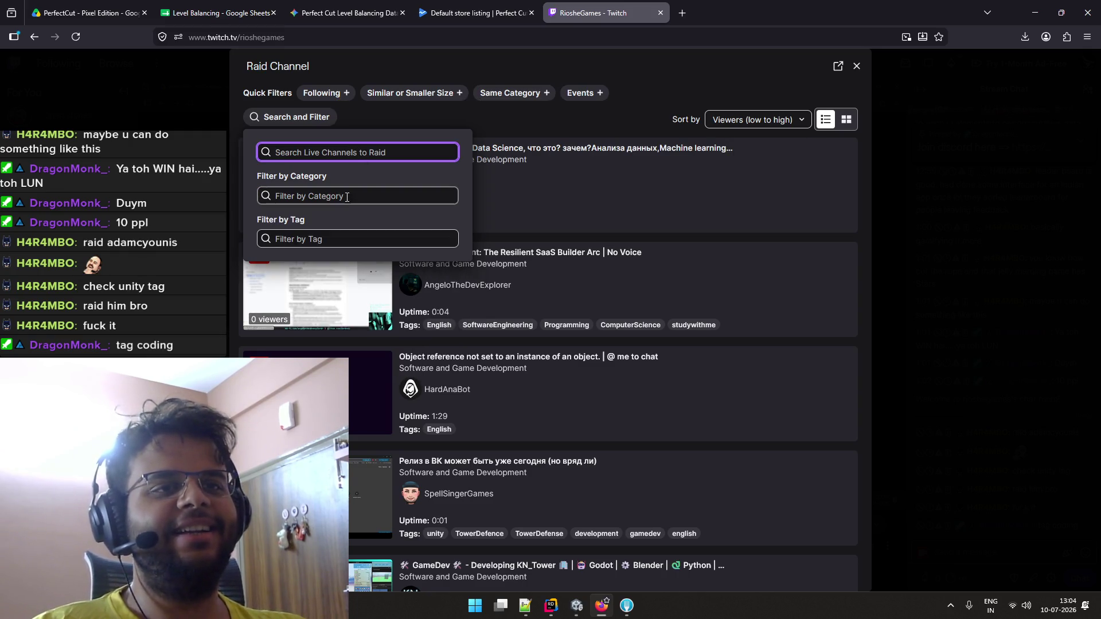
pyautogui.click(347, 198)
pyautogui.click(356, 177)
pyautogui.click(349, 196)
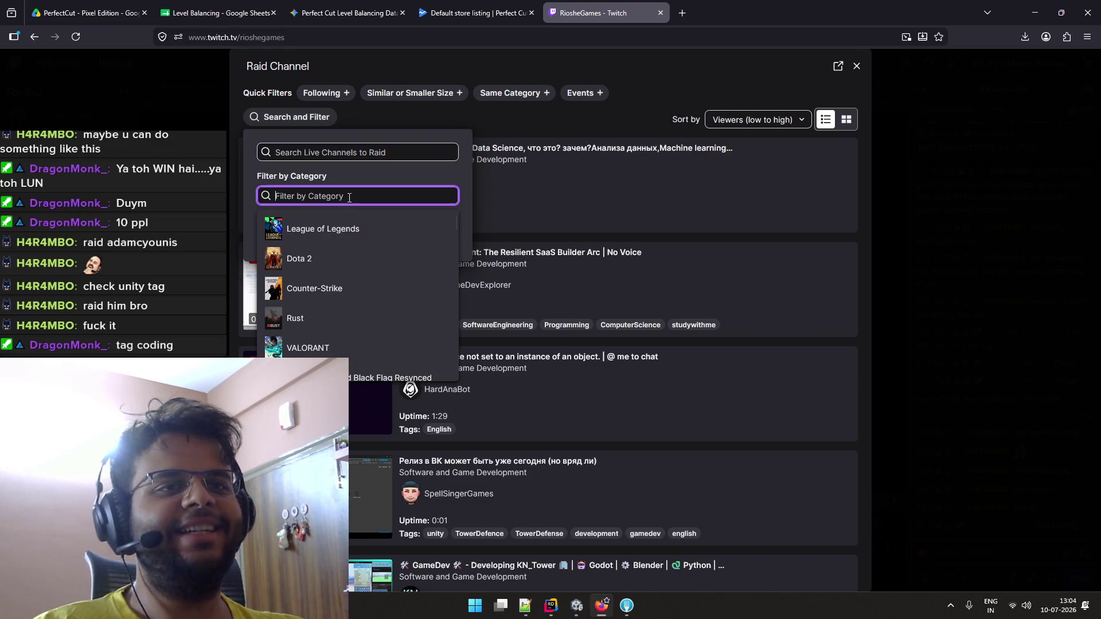
pyautogui.click(292, 182)
pyautogui.click(296, 234)
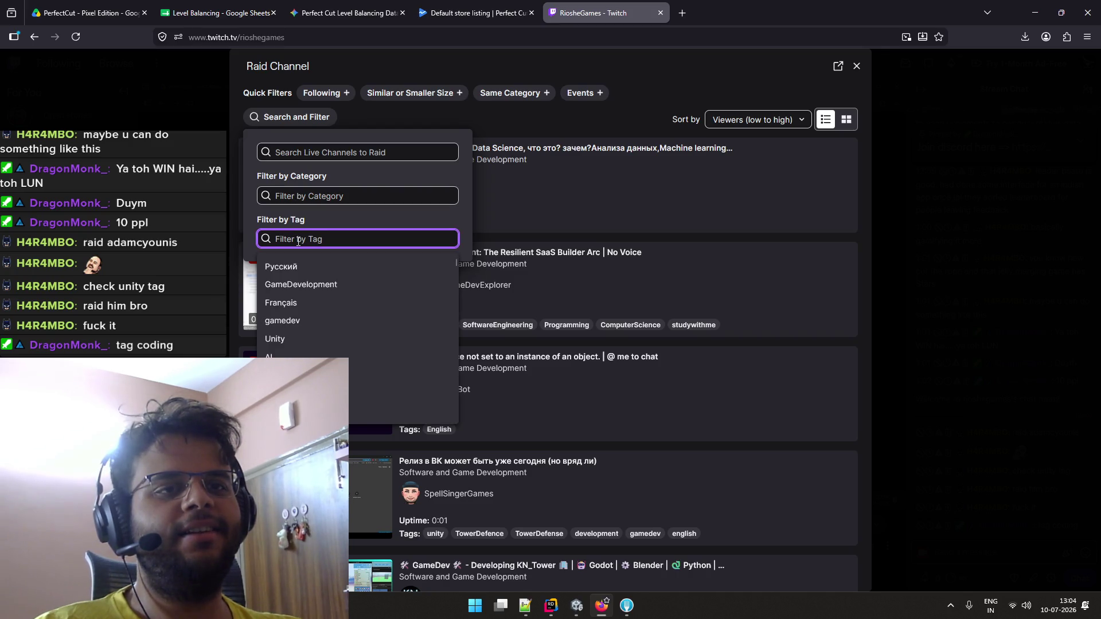
# Filter raid channels by the 'coding' tag and scroll through the matching streams
pyautogui.write('coding')
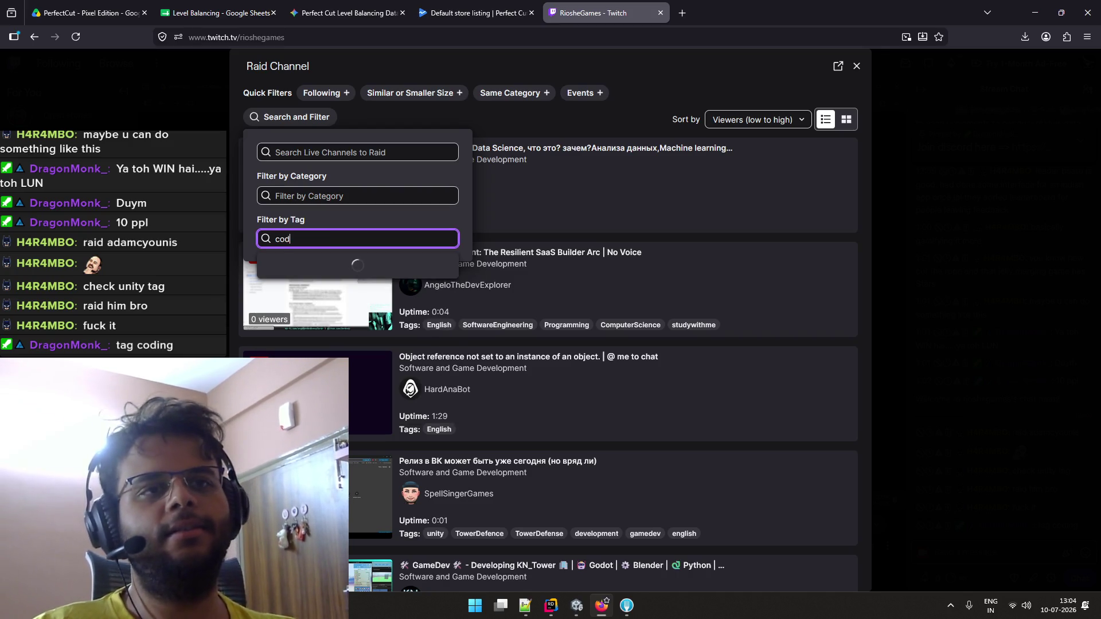
pyautogui.click(278, 268)
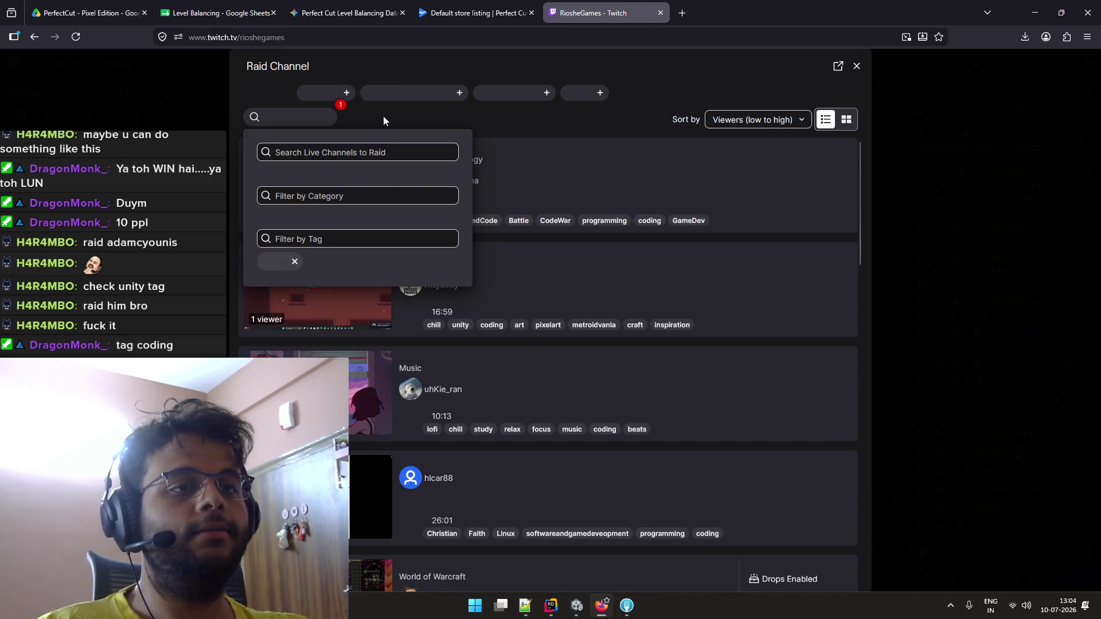
pyautogui.click(383, 120)
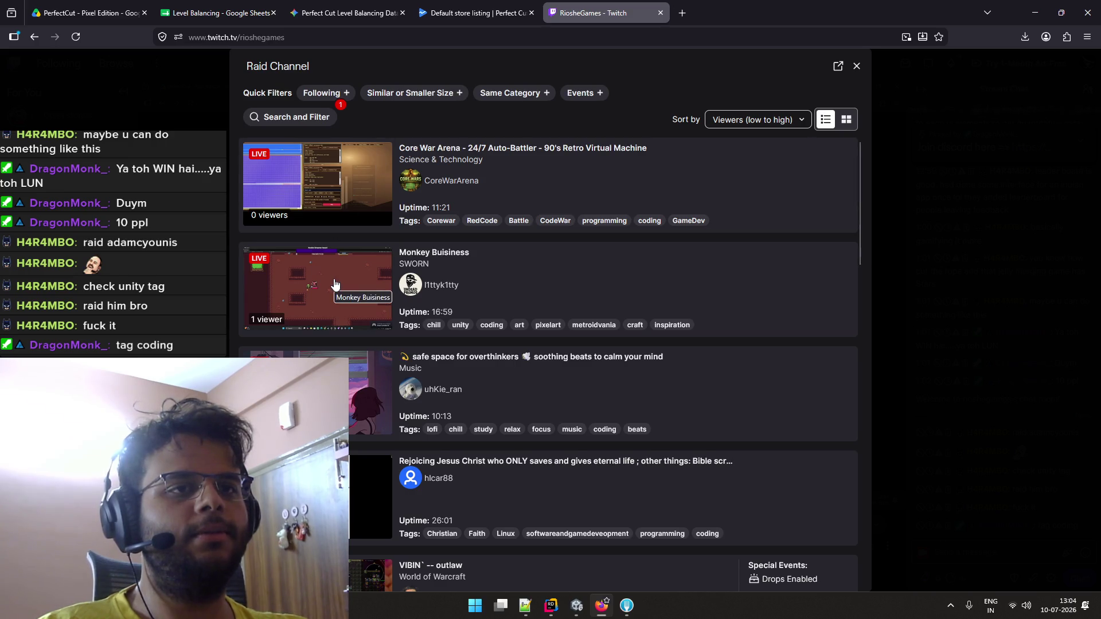
pyautogui.scroll(-7, 335, 284)
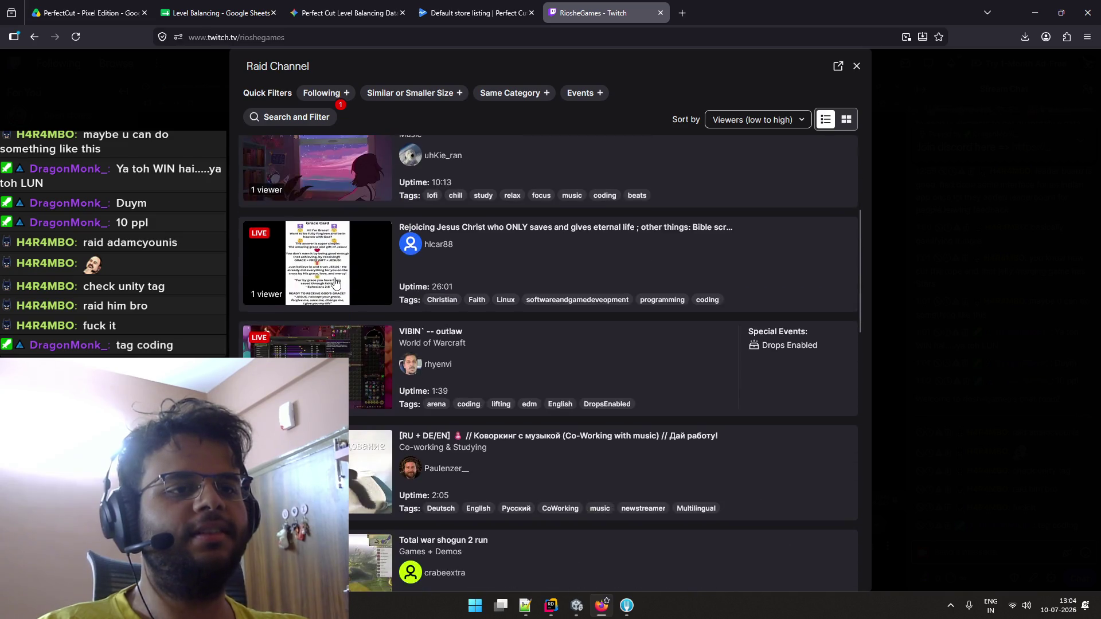
pyautogui.scroll(-2, 335, 283)
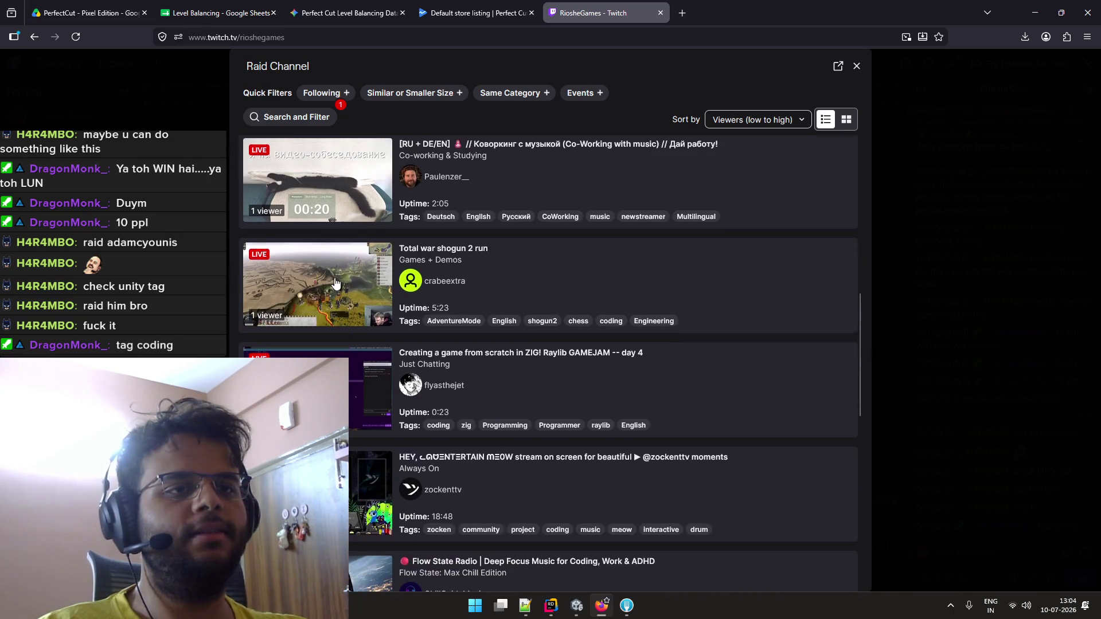
pyautogui.scroll(-2, 335, 282)
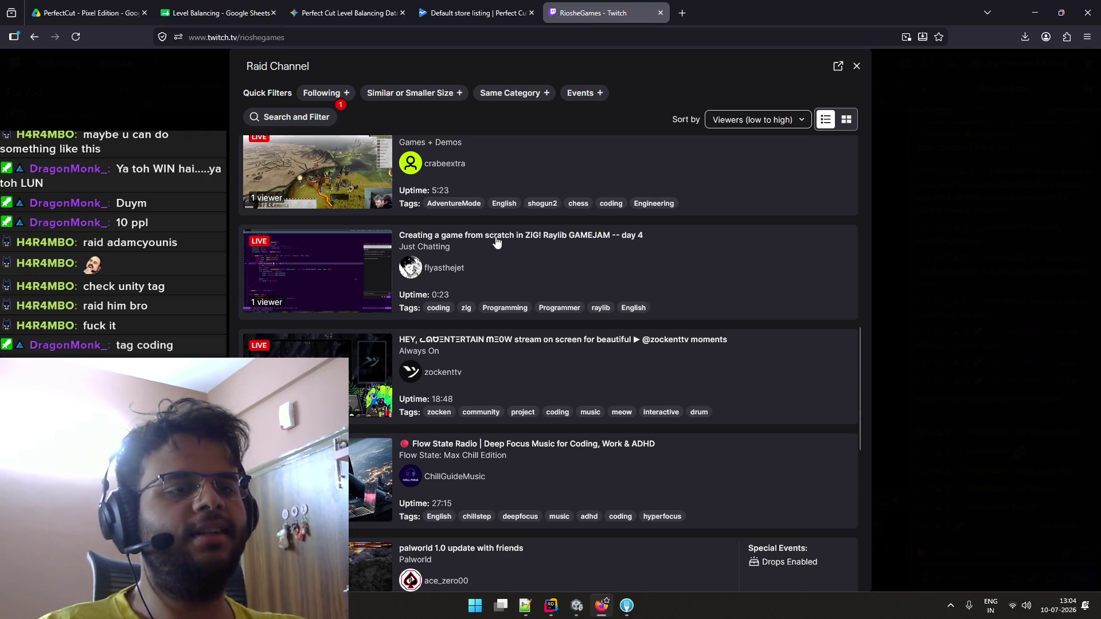
pyautogui.scroll(-6, 497, 242)
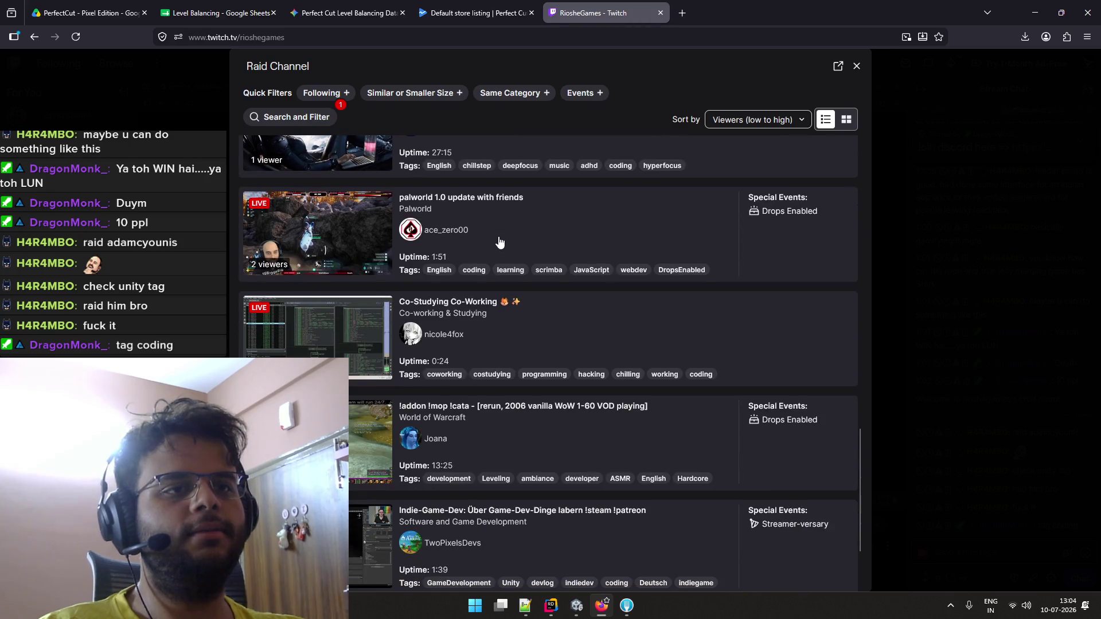
pyautogui.scroll(-2, 498, 241)
pyautogui.scroll(10, 499, 241)
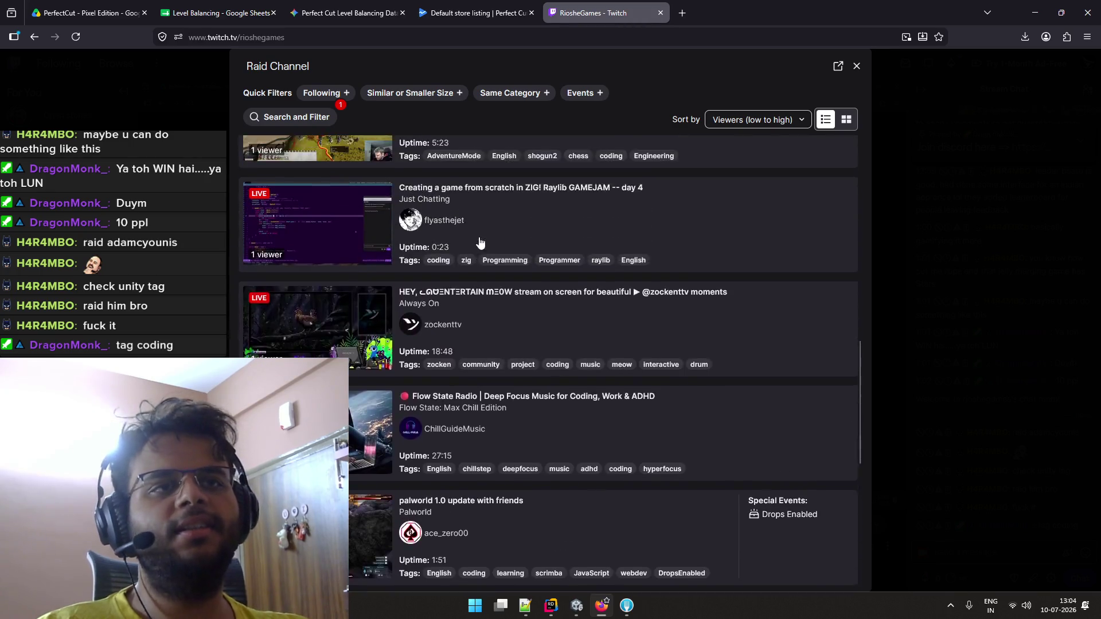
pyautogui.scroll(-2, 425, 235)
pyautogui.scroll(-12, 424, 235)
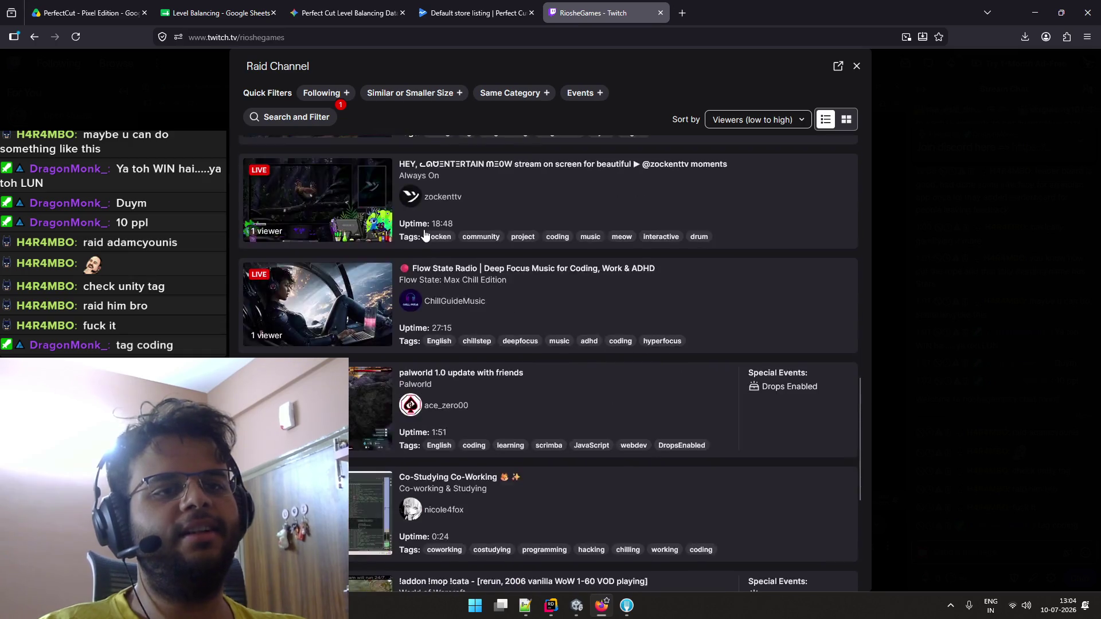
# Remove the coding tag filter from the channel search
pyautogui.click(286, 121)
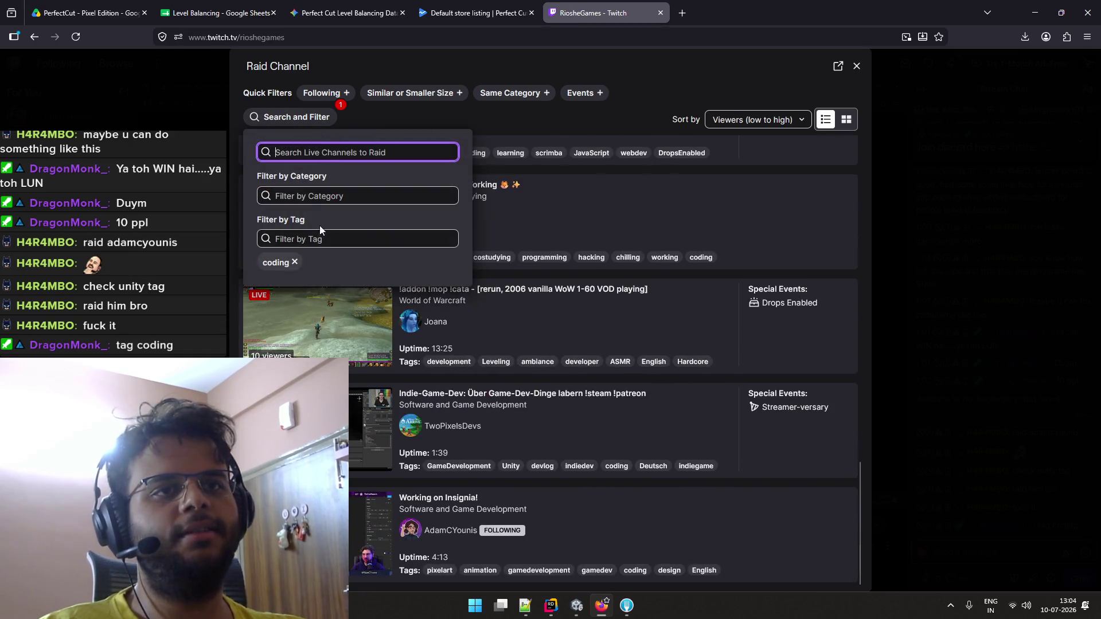
pyautogui.click(295, 263)
pyautogui.click(307, 241)
# Add the Indian tag filter from 'india' and view the Indian-tagged live channels
pyautogui.write('india')
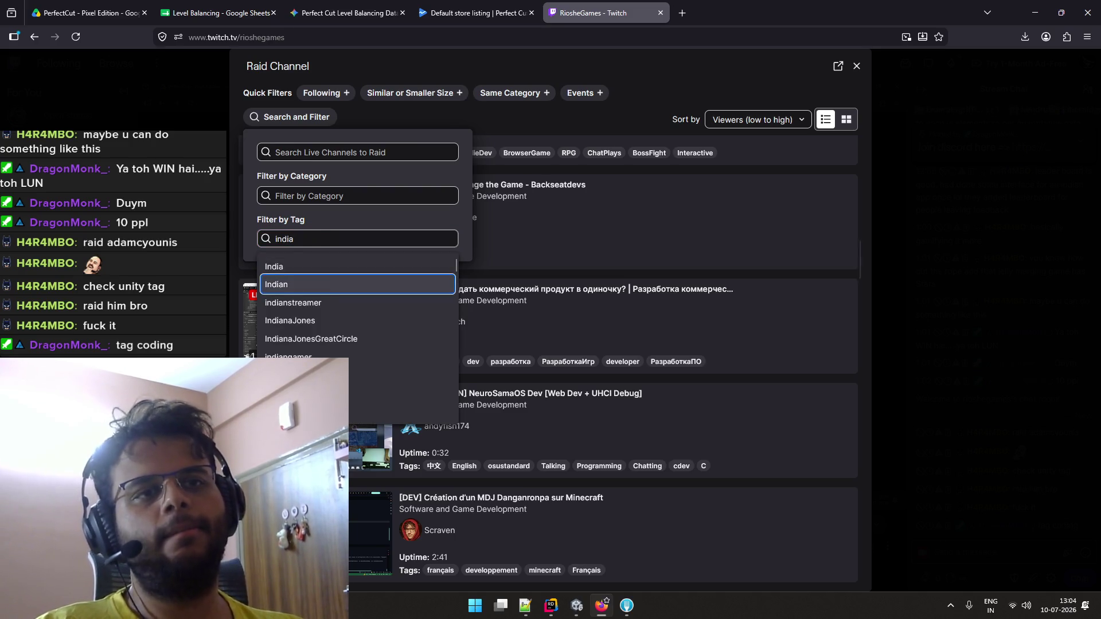
pyautogui.click(276, 284)
pyautogui.click(503, 139)
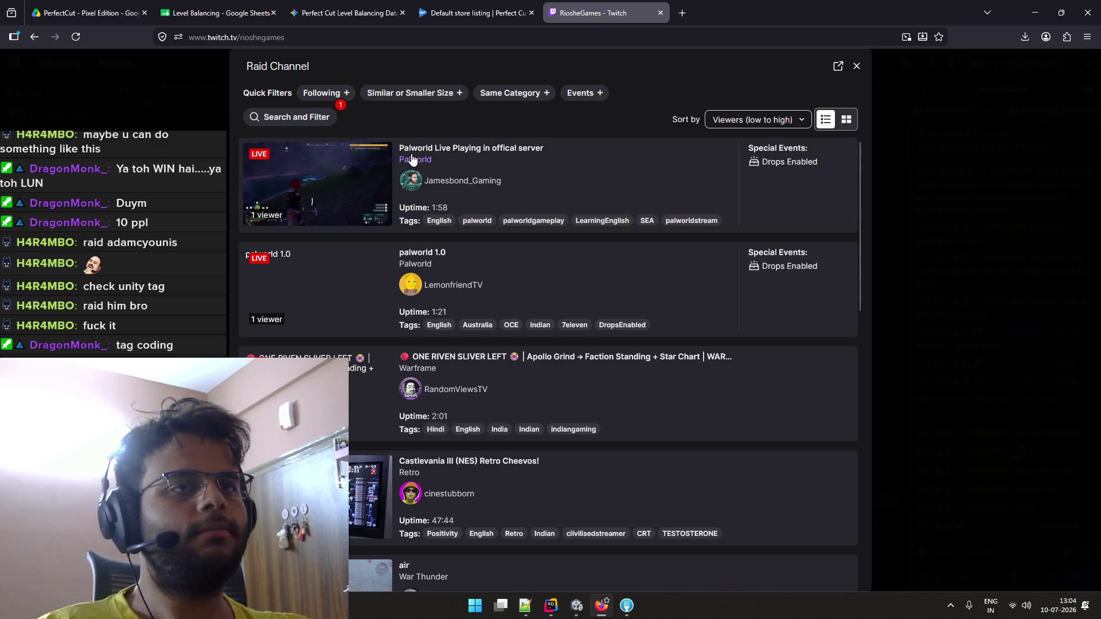
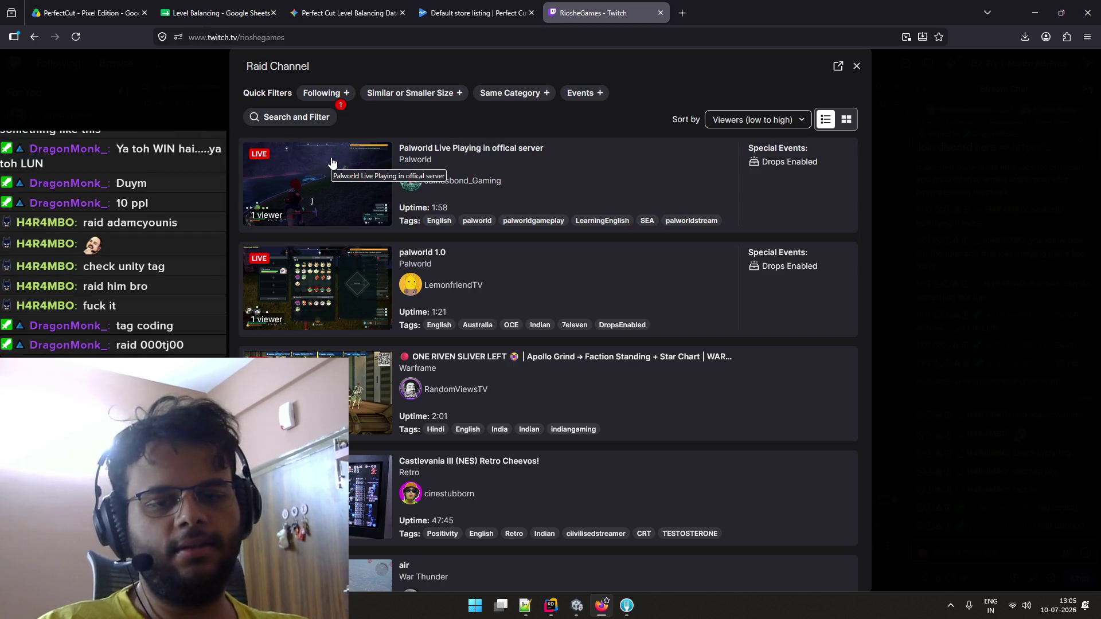
# Search live channels for '000t' and preview the 000tj00 stream as a raid target
pyautogui.click(294, 119)
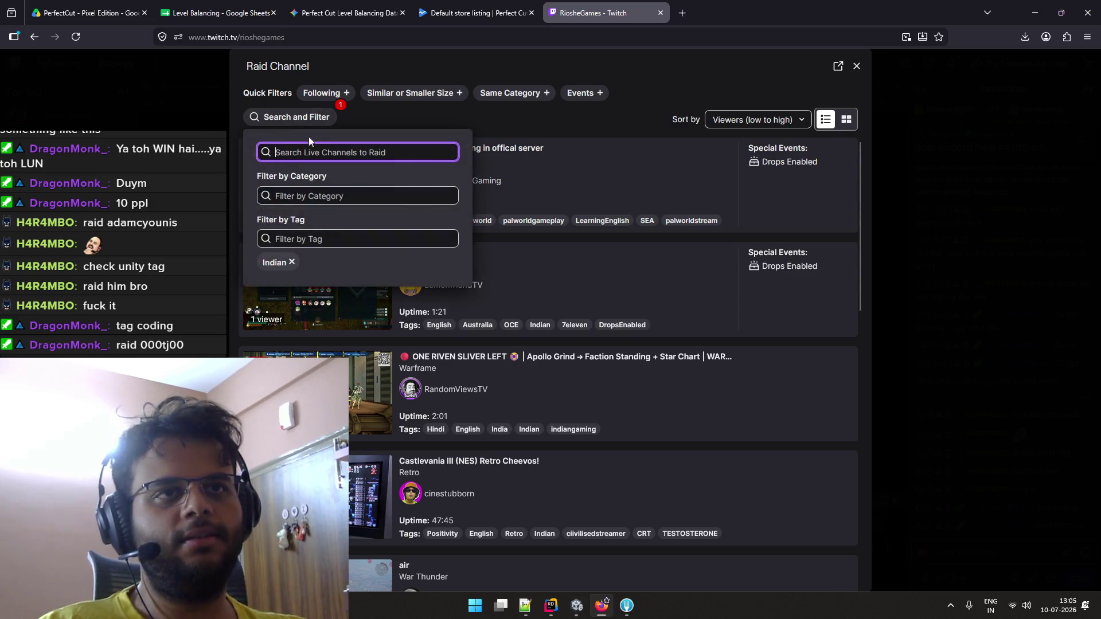
pyautogui.write('000')
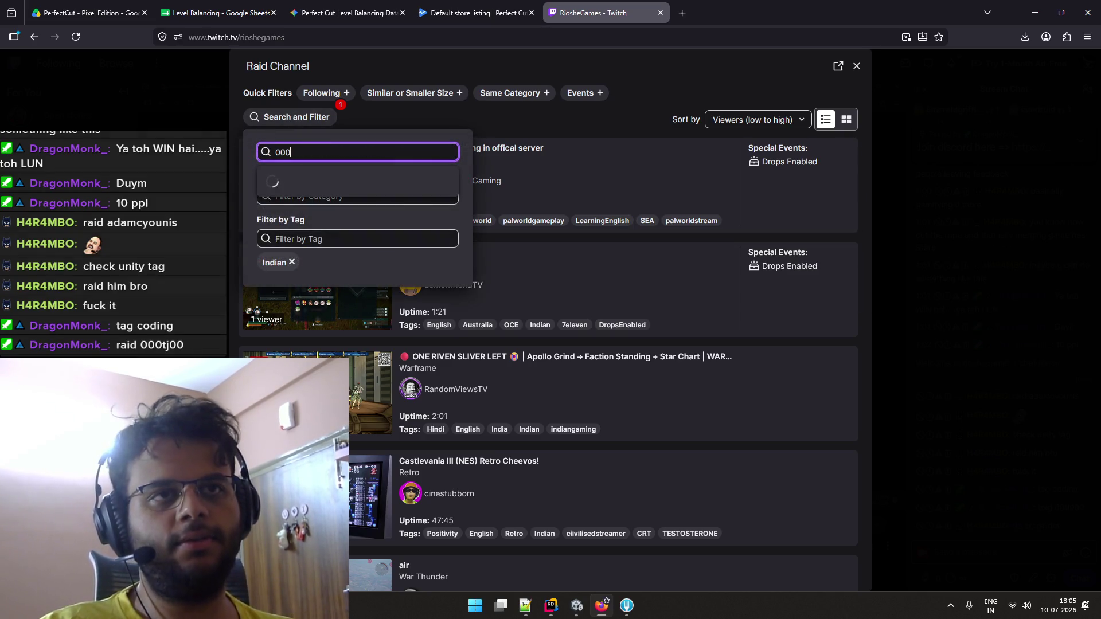
pyautogui.write('t')
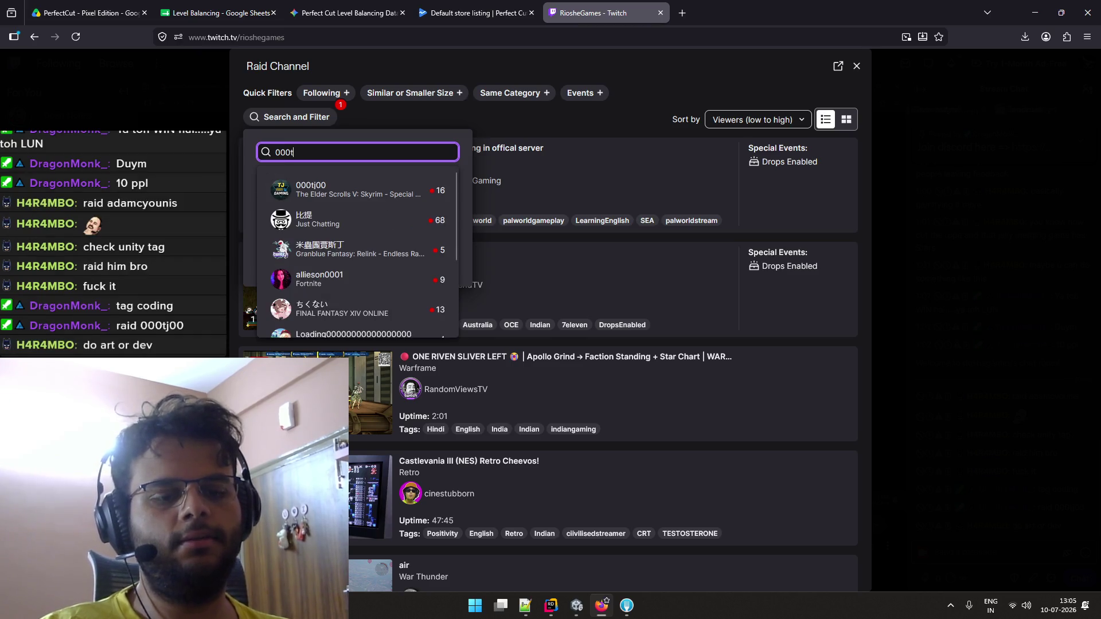
pyautogui.click(411, 191)
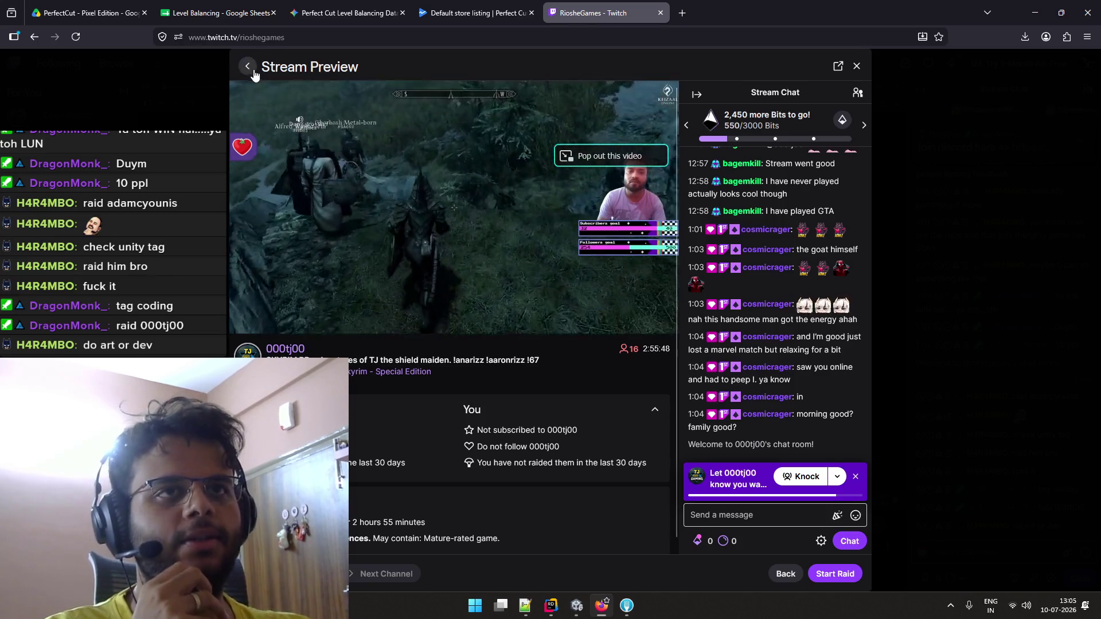
# Back in the raid list, replace the Indian tag filter with 'coding' and show only followed channels
pyautogui.click(250, 72)
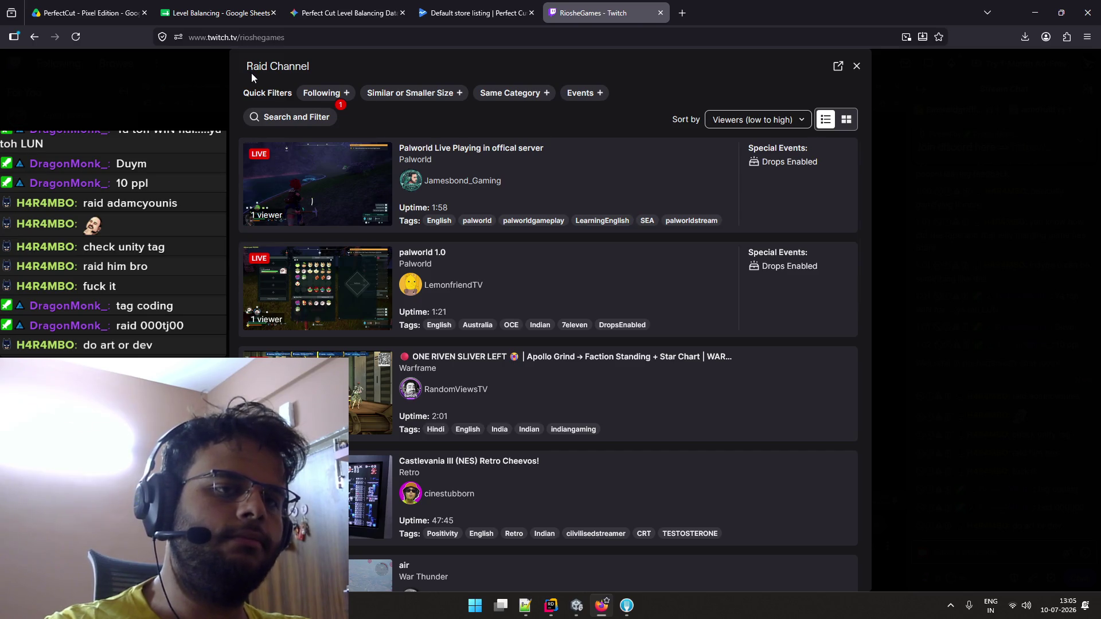
pyautogui.click(279, 118)
pyautogui.click(313, 238)
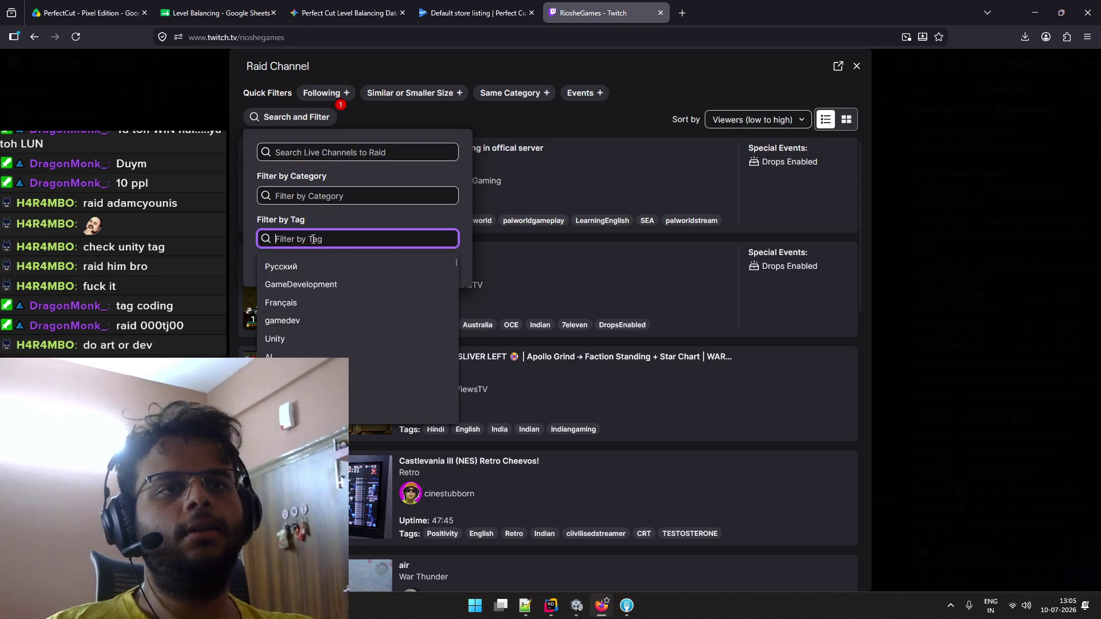
pyautogui.write('coding')
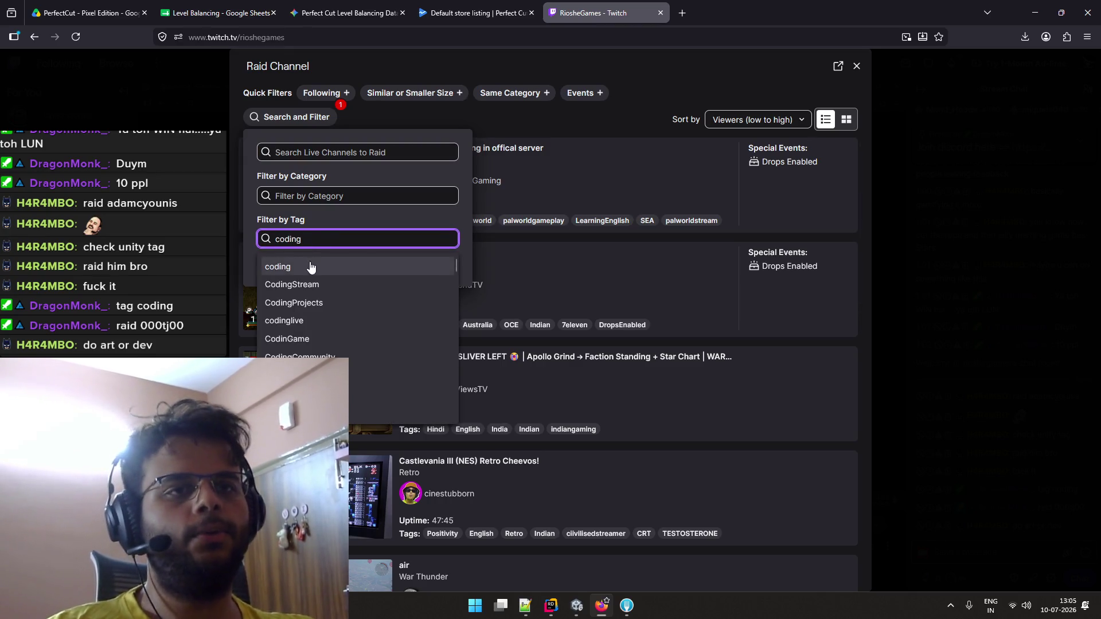
pyautogui.click(305, 267)
pyautogui.click(291, 262)
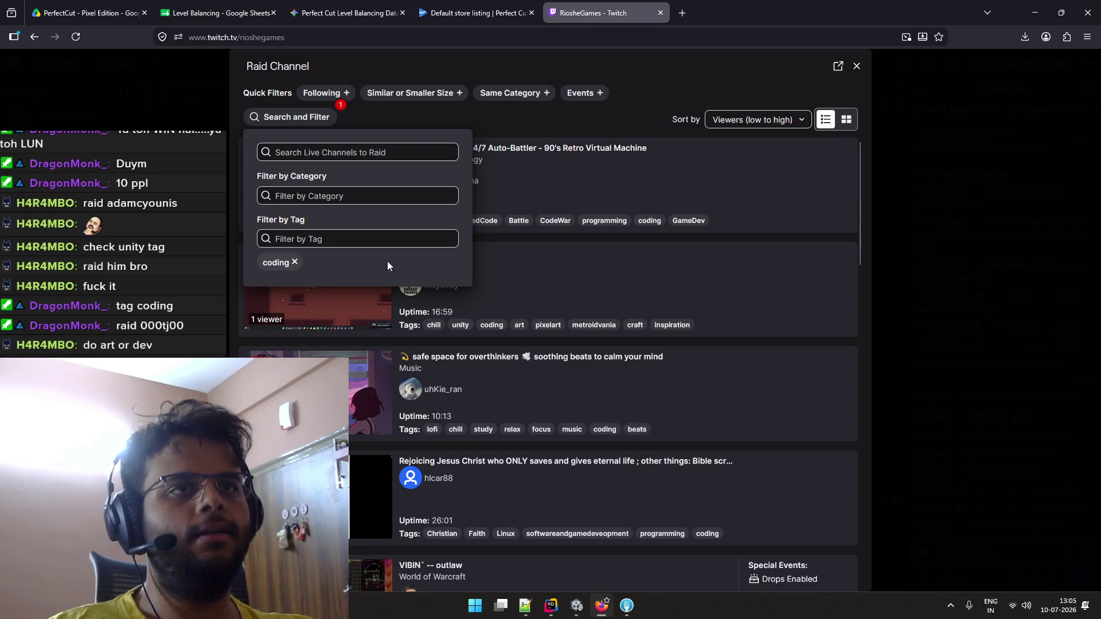
pyautogui.click(368, 116)
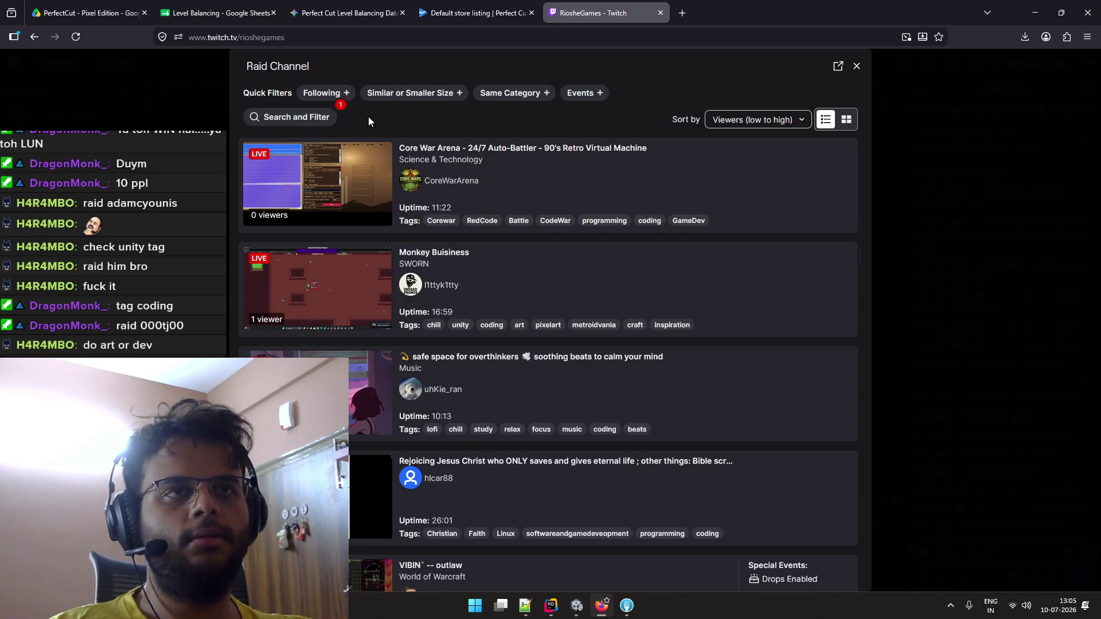
pyautogui.click(338, 101)
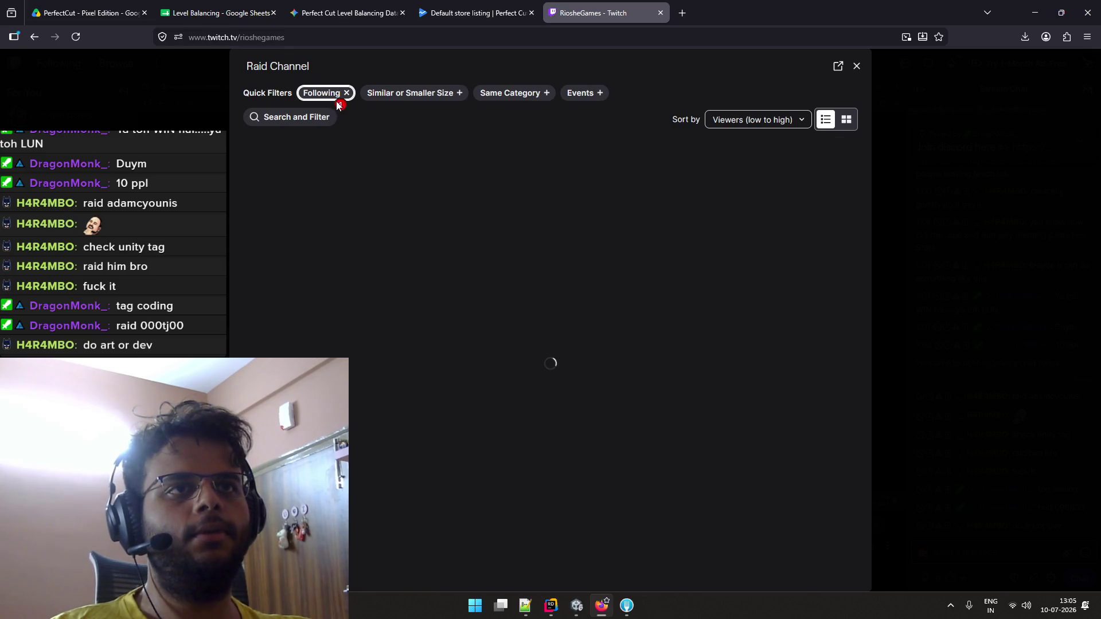
# Turn off the Following filter and preview AdamCYounis's 'Working on Insignia!' stream from the coding list
pyautogui.click(347, 94)
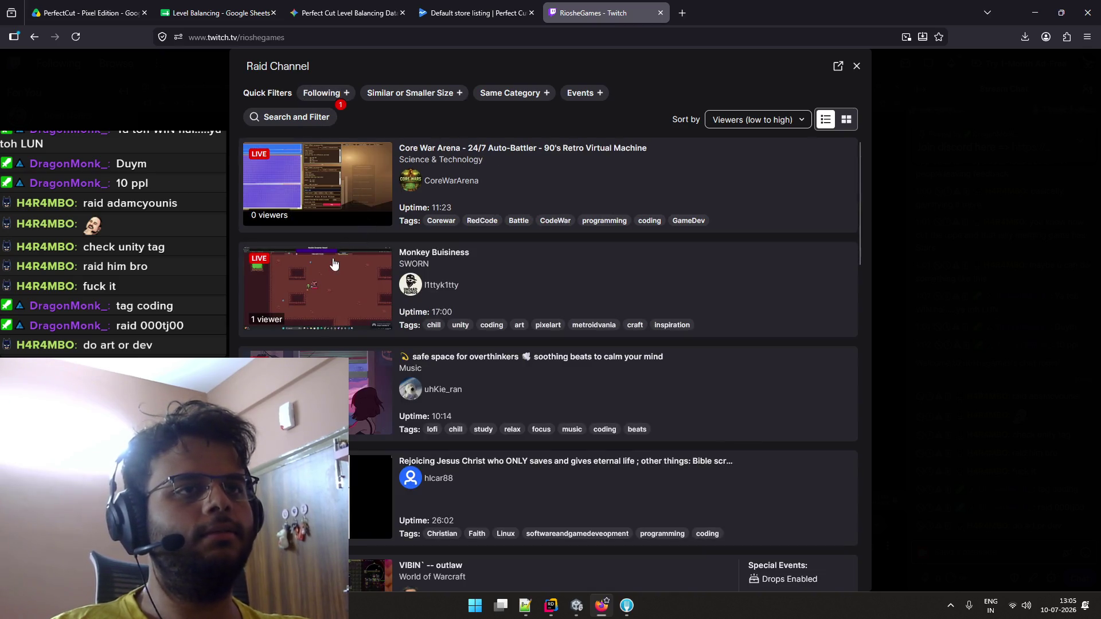
pyautogui.scroll(-6, 379, 283)
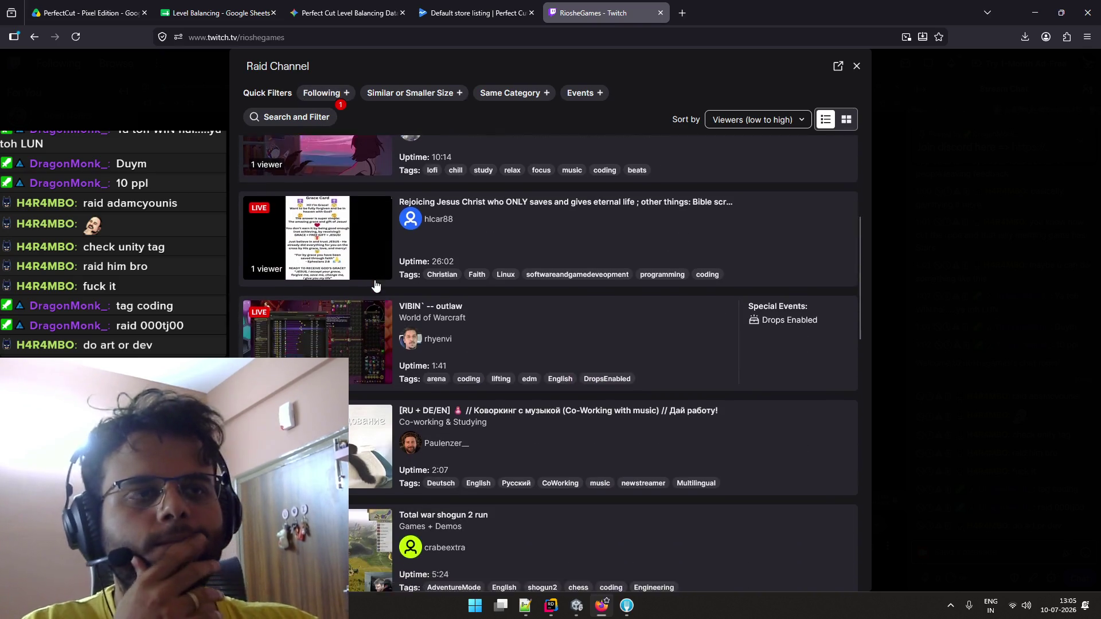
pyautogui.scroll(-7, 375, 284)
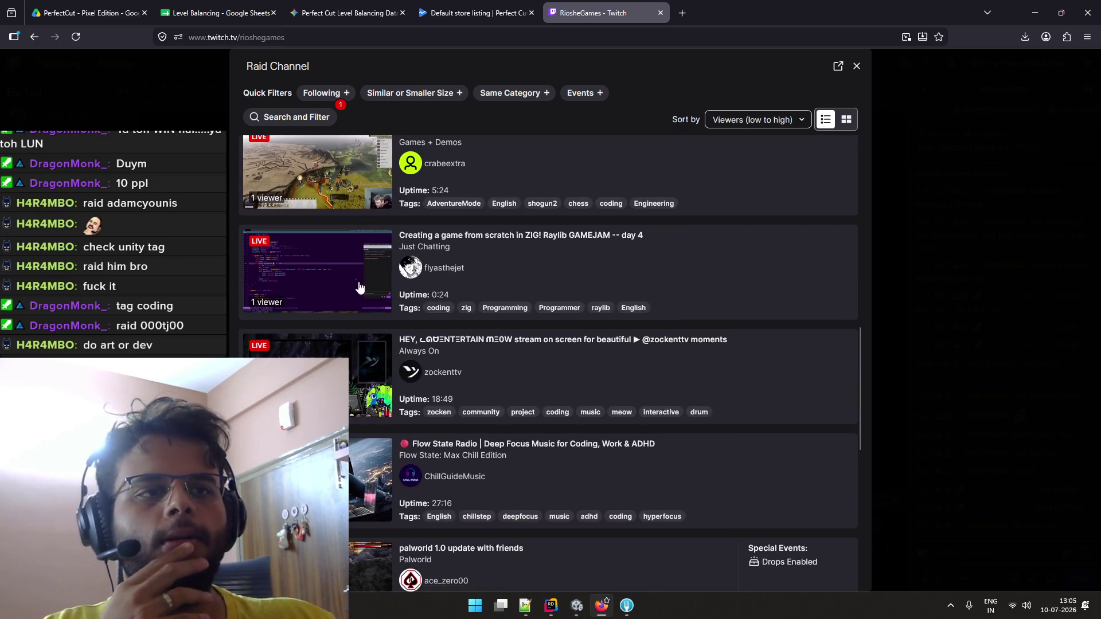
pyautogui.scroll(-4, 359, 286)
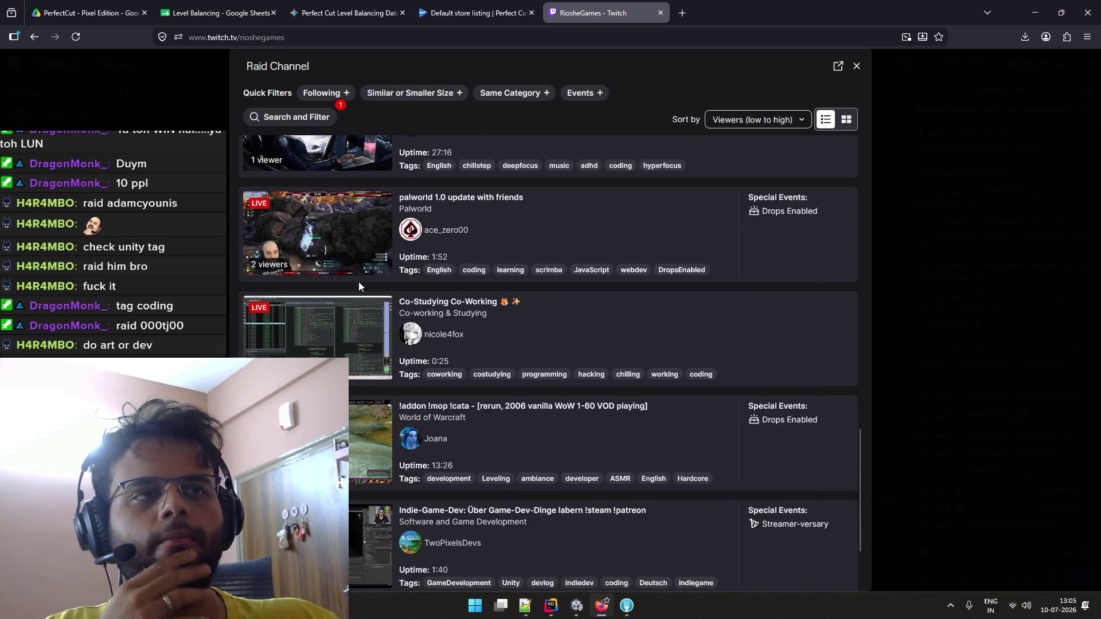
pyautogui.scroll(-1, 361, 298)
pyautogui.scroll(-1, 361, 298)
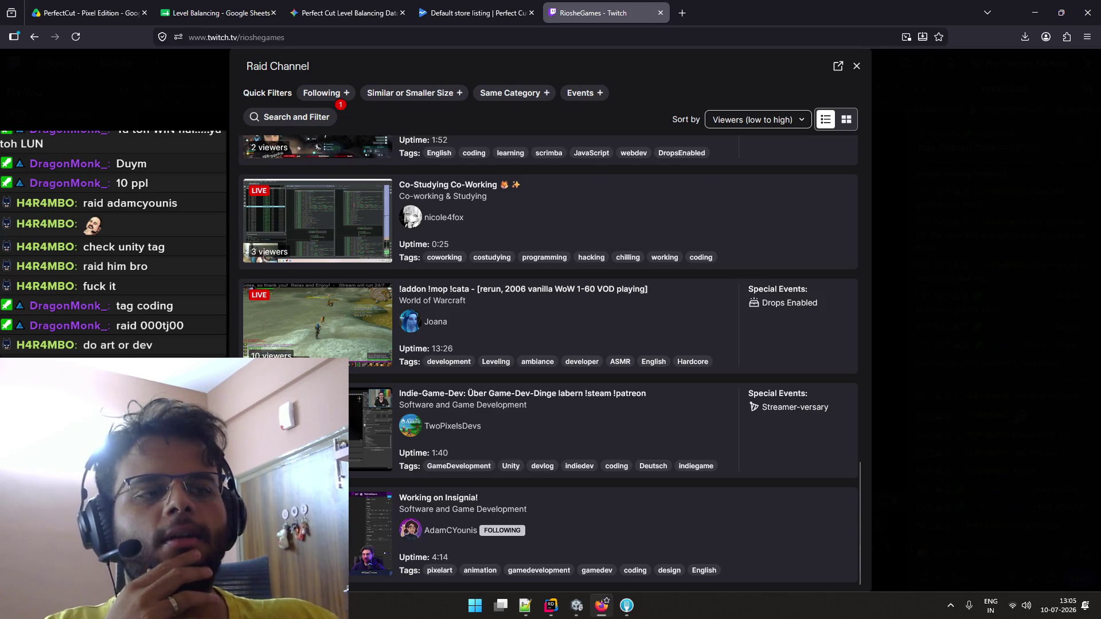
pyautogui.scroll(15, 355, 418)
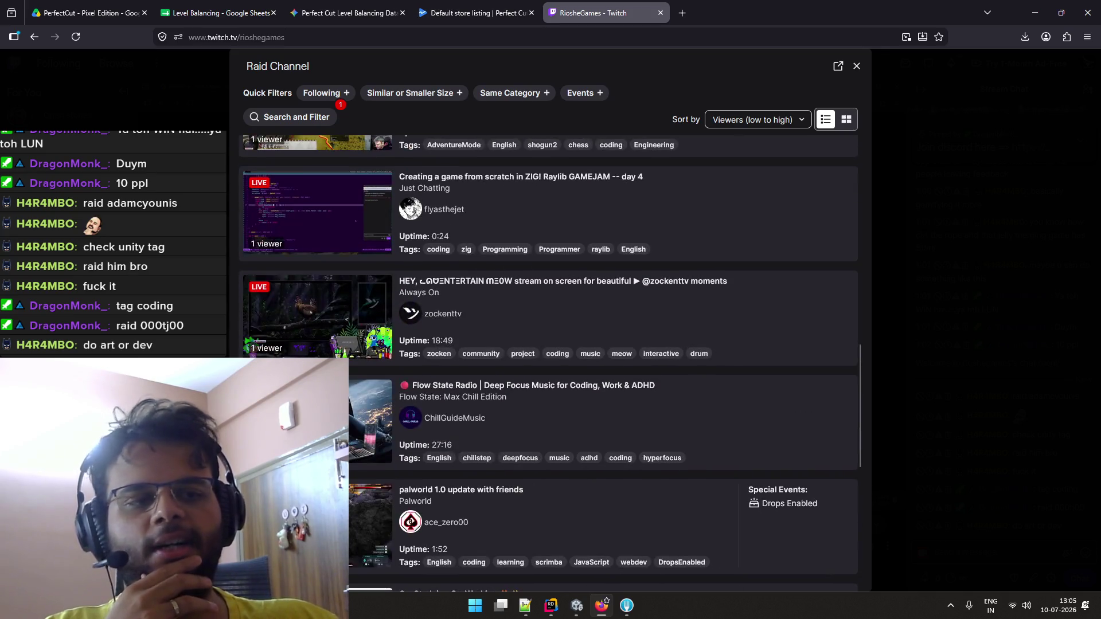
pyautogui.scroll(5, 549, 363)
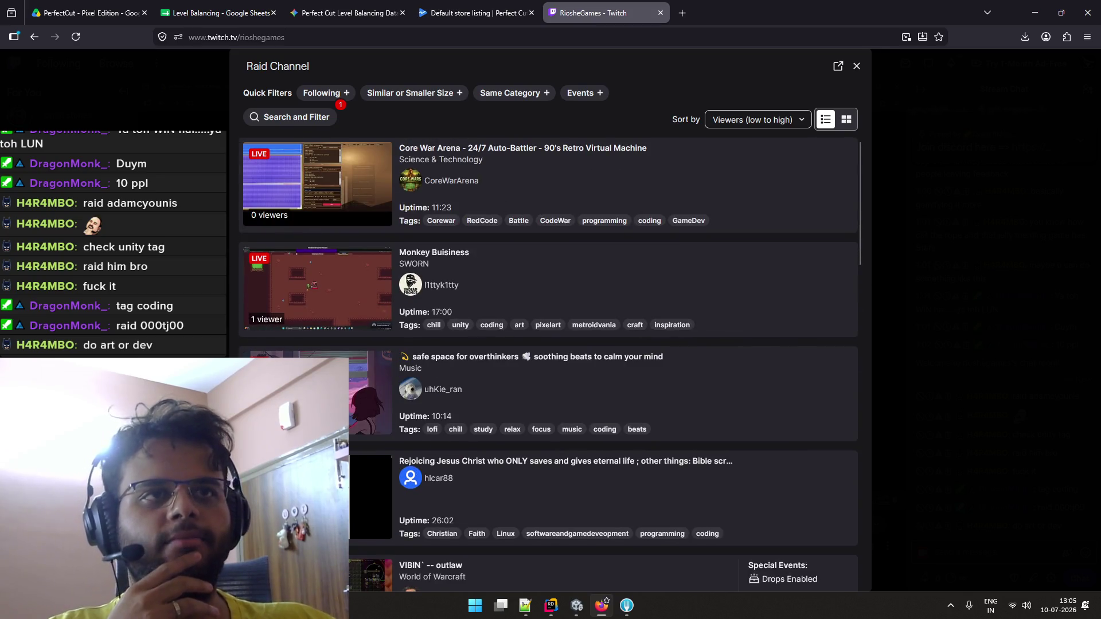
pyautogui.scroll(-15, 296, 270)
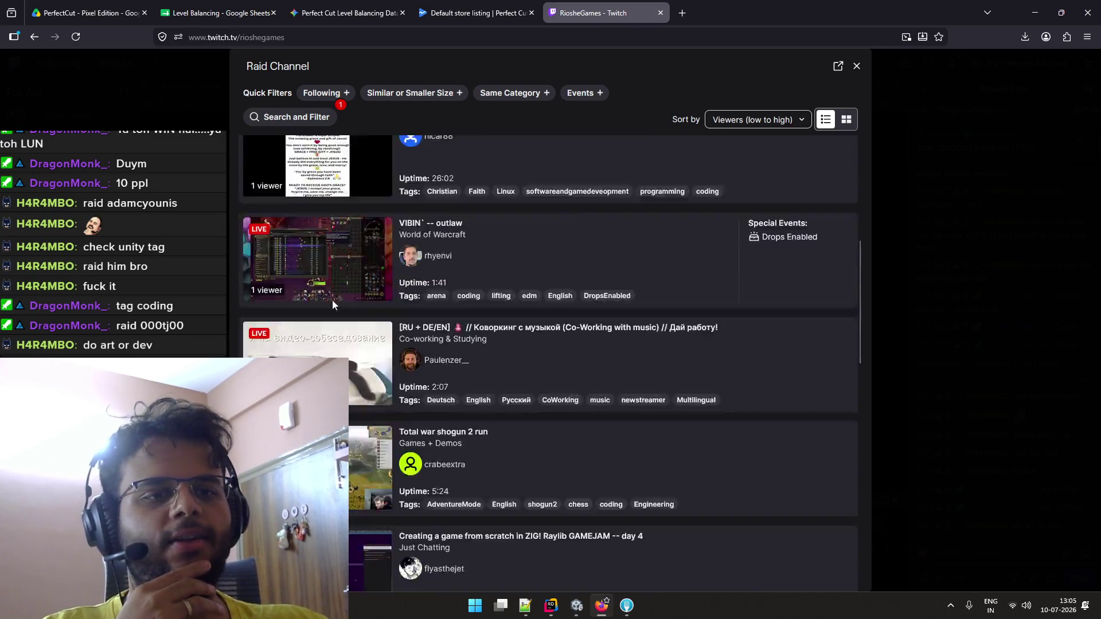
pyautogui.scroll(-4, 337, 352)
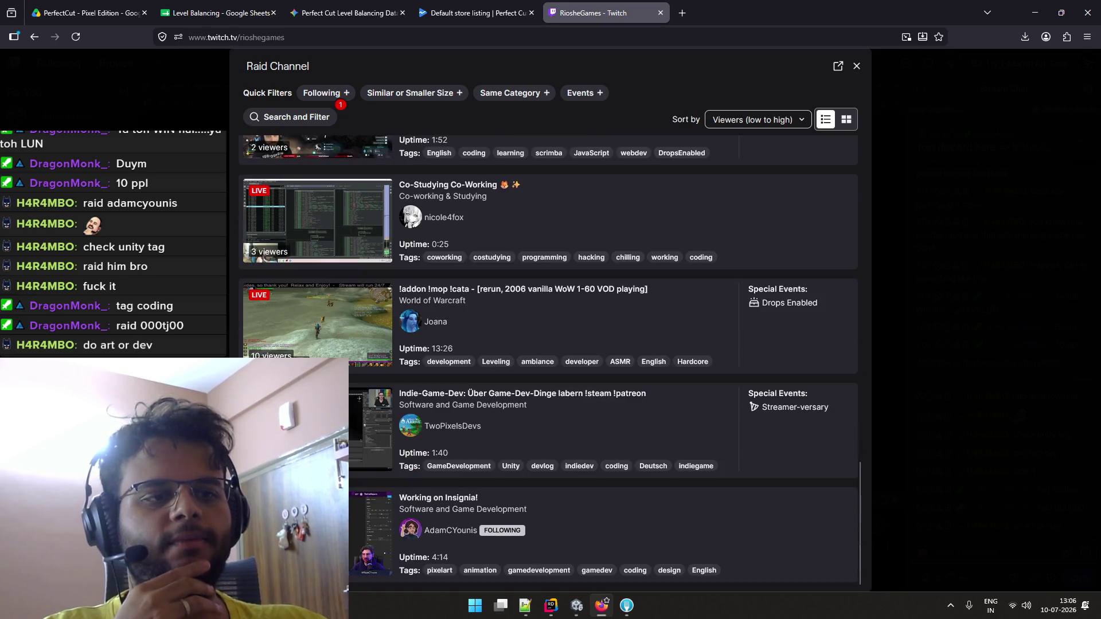
pyautogui.click(350, 519)
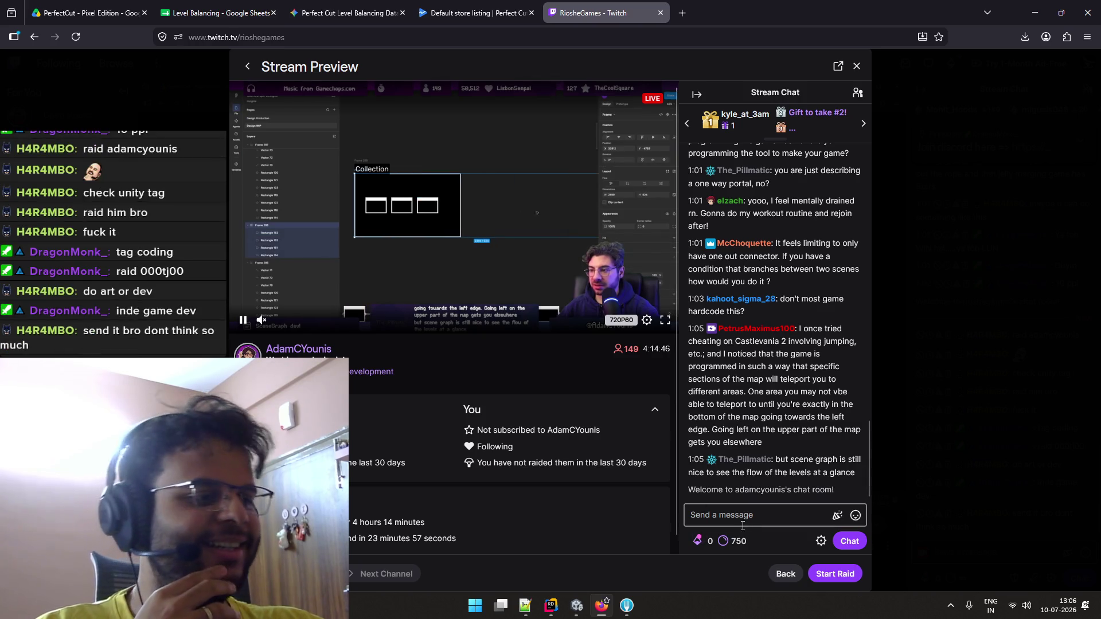
# Start the raid to AdamCYounis and close the raid window to return to the channel
pyautogui.click(835, 579)
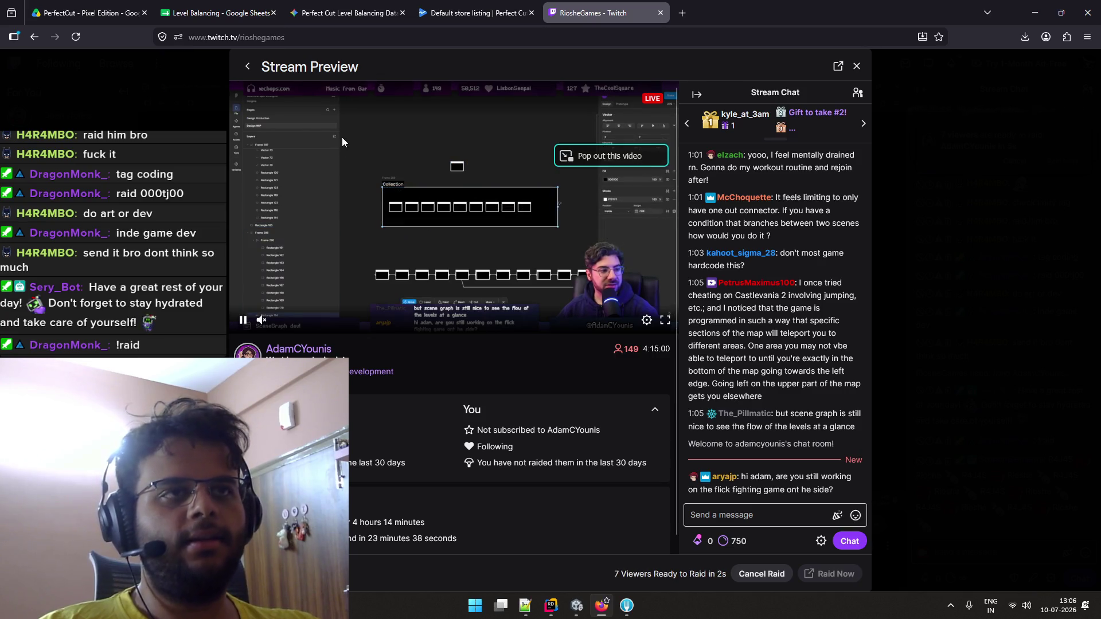
pyautogui.click(855, 66)
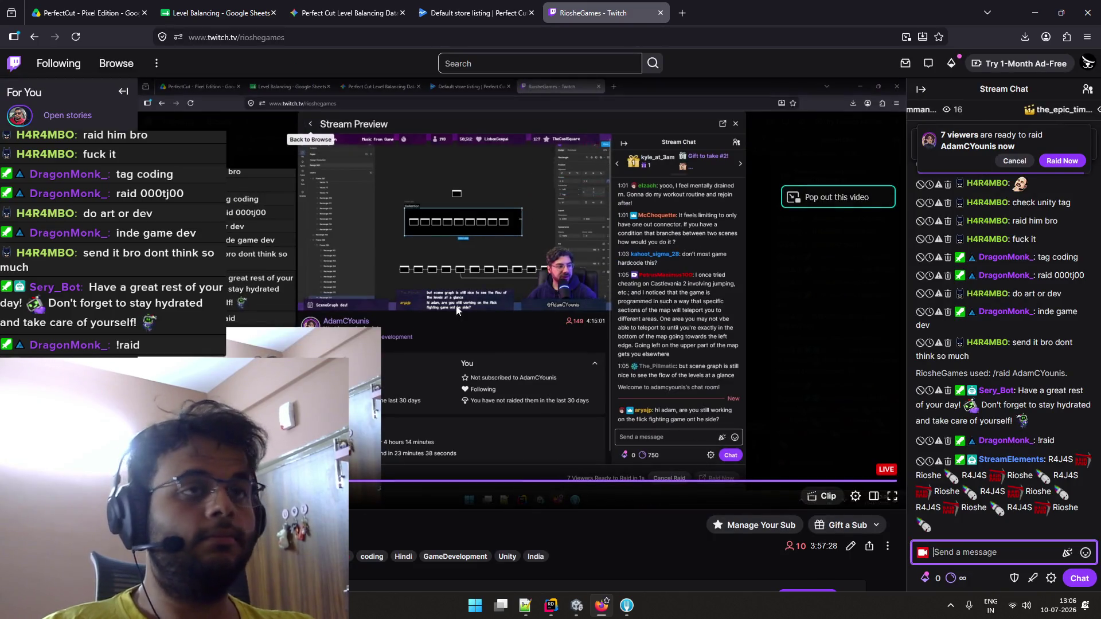